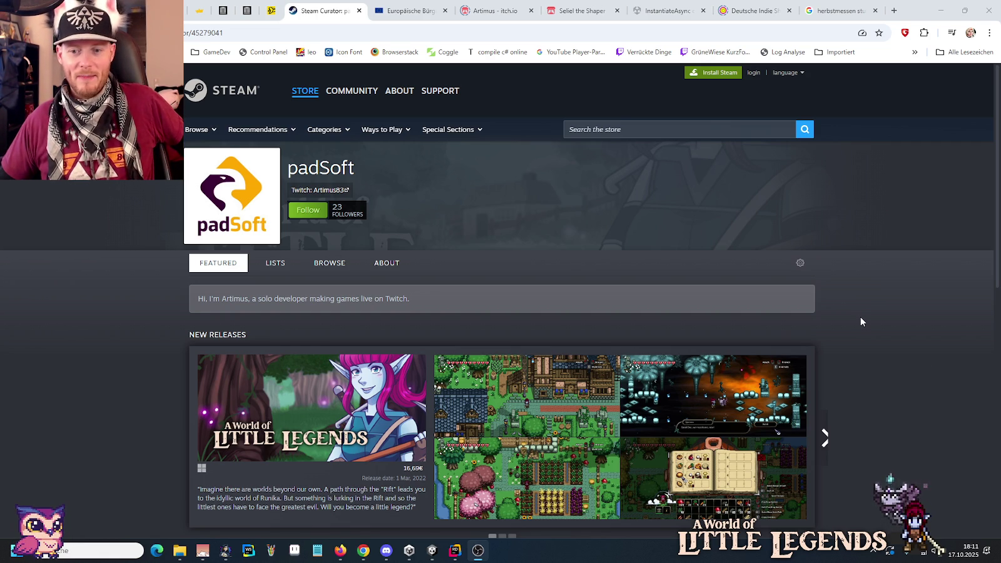
- In Unity, expand Resources > UserInterface > Components and open the EtheriteTablet folder
{"action": "mouse_move", "coordinate": [599, 505]}
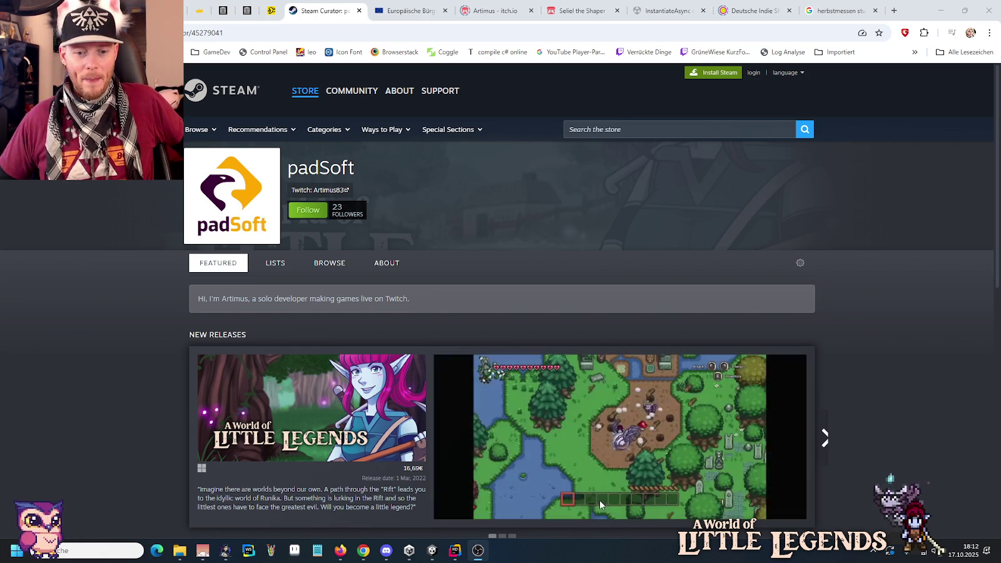
{"action": "mouse_move", "coordinate": [432, 551]}
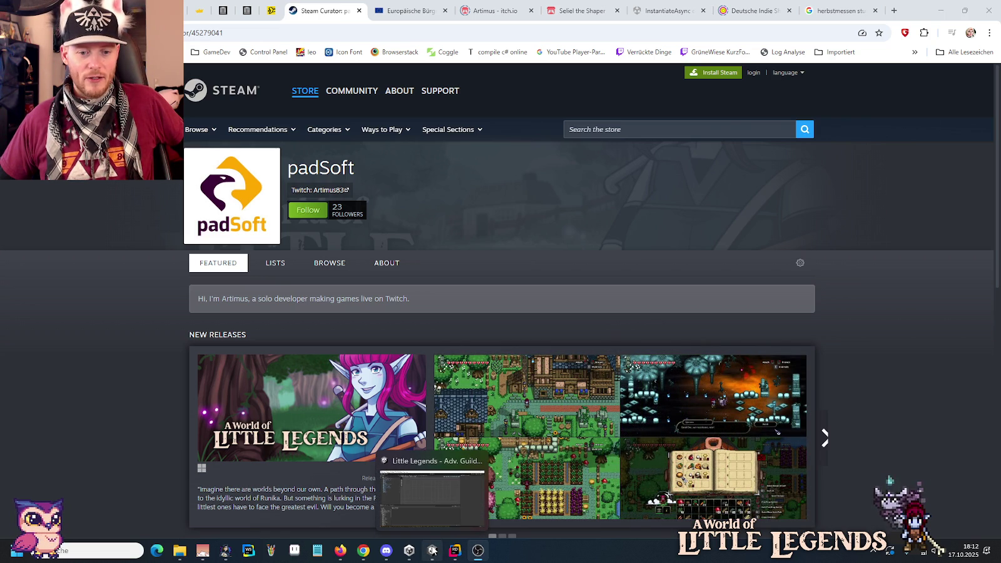
{"action": "left_click", "coordinate": [432, 550]}
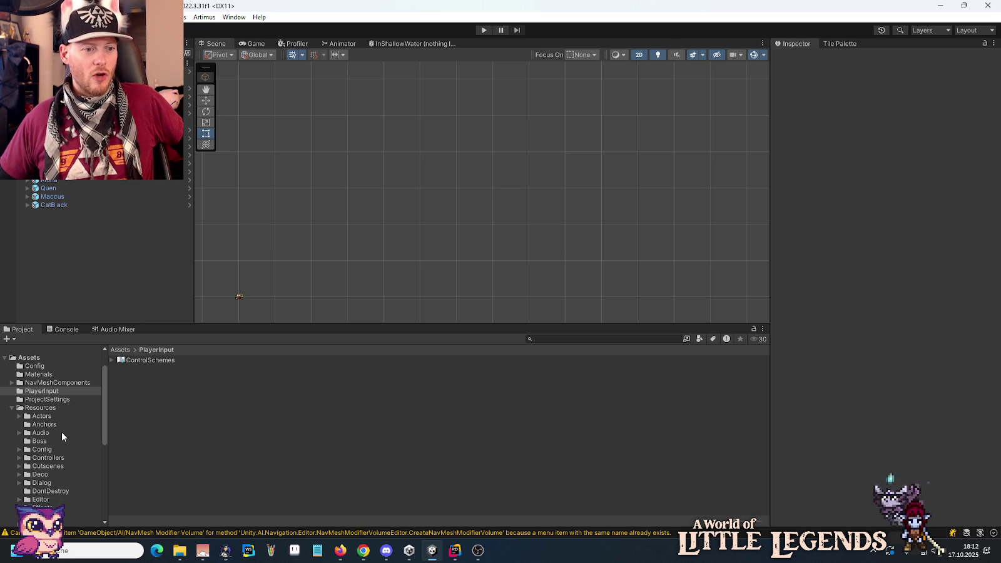
{"action": "scroll", "coordinate": [61, 431], "scroll_direction": "down", "scroll_amount": 5}
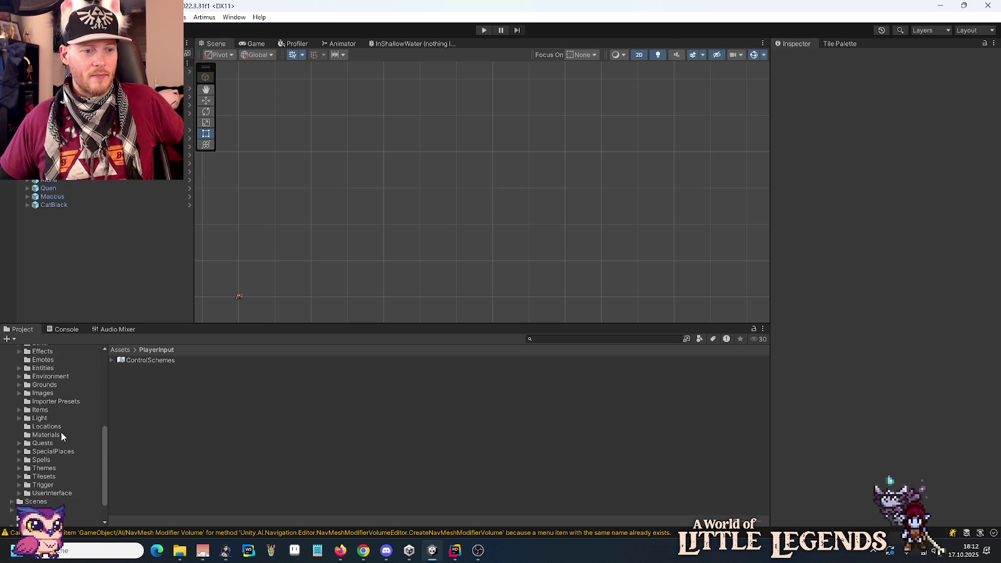
{"action": "left_click", "coordinate": [20, 493]}
{"action": "scroll", "coordinate": [36, 475], "scroll_direction": "down", "scroll_amount": 5}
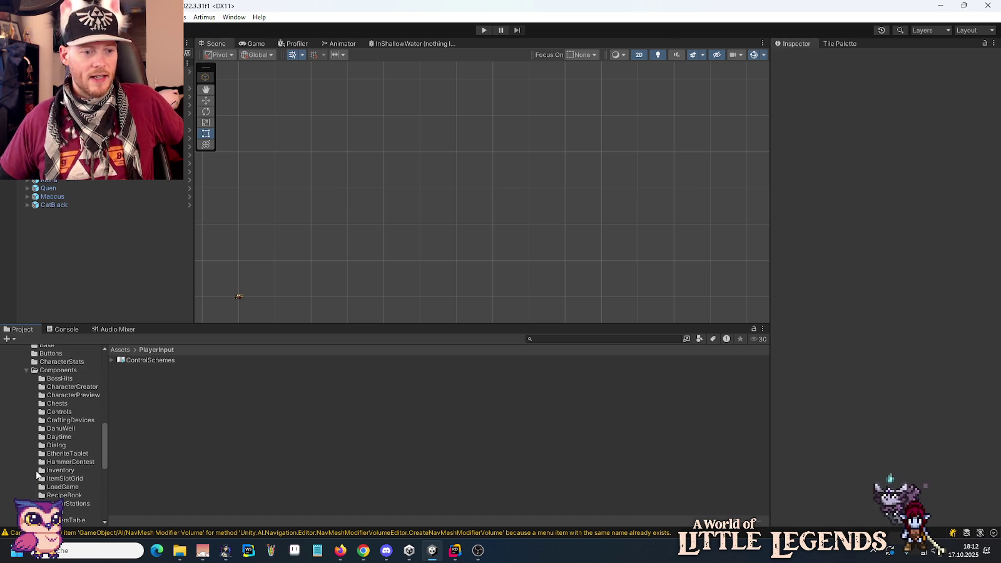
{"action": "scroll", "coordinate": [64, 475], "scroll_direction": "down", "scroll_amount": 2}
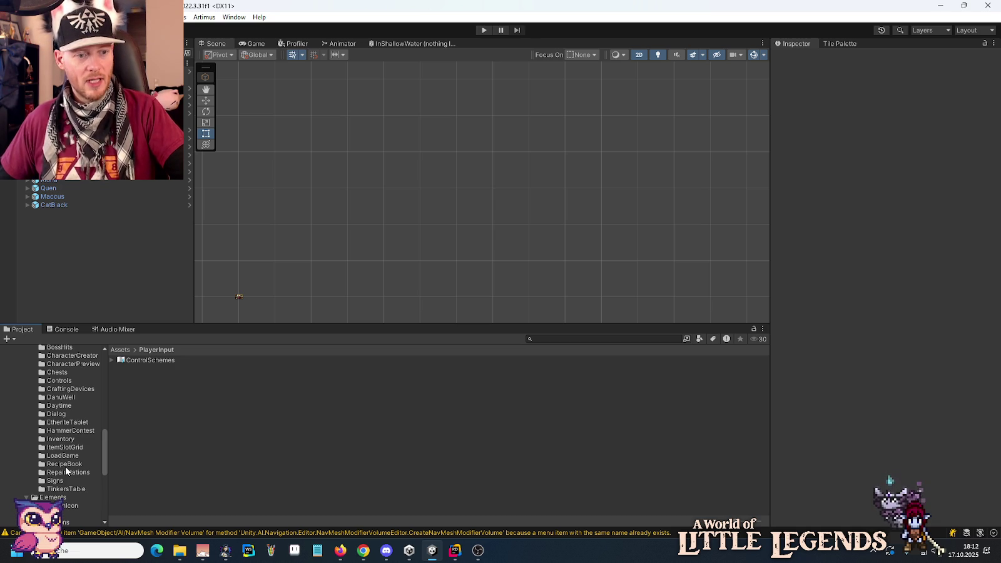
{"action": "scroll", "coordinate": [66, 441], "scroll_direction": "up", "scroll_amount": 2}
{"action": "scroll", "coordinate": [68, 446], "scroll_direction": "down", "scroll_amount": 2}
{"action": "left_click", "coordinate": [63, 424]}
- Open the ComponentEtheriteTablet prefab and pan the Scene view to move the tablet up
{"action": "double_click", "coordinate": [148, 360]}
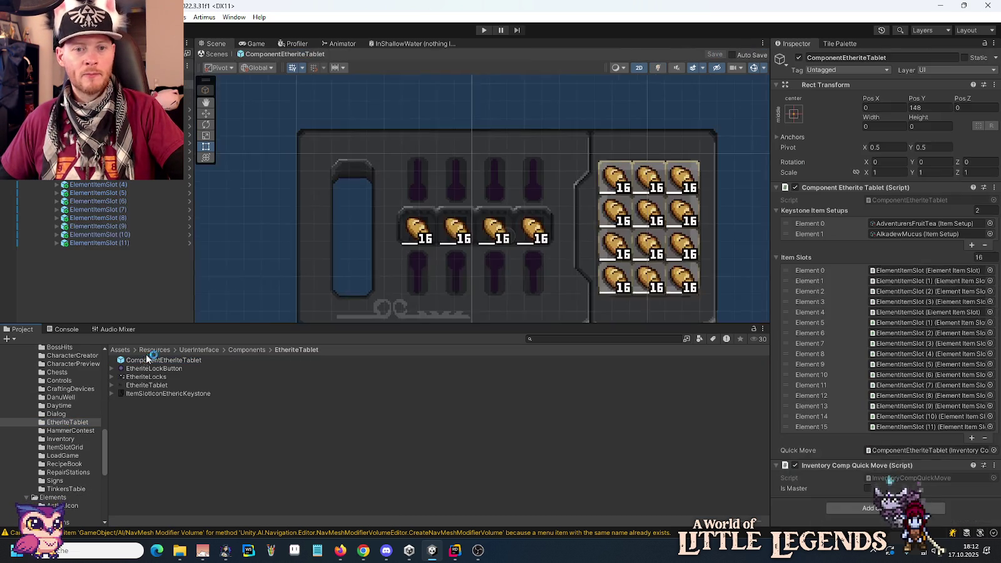
{"action": "left_click_drag", "start_coordinate": [447, 274], "coordinate": [449, 243]}
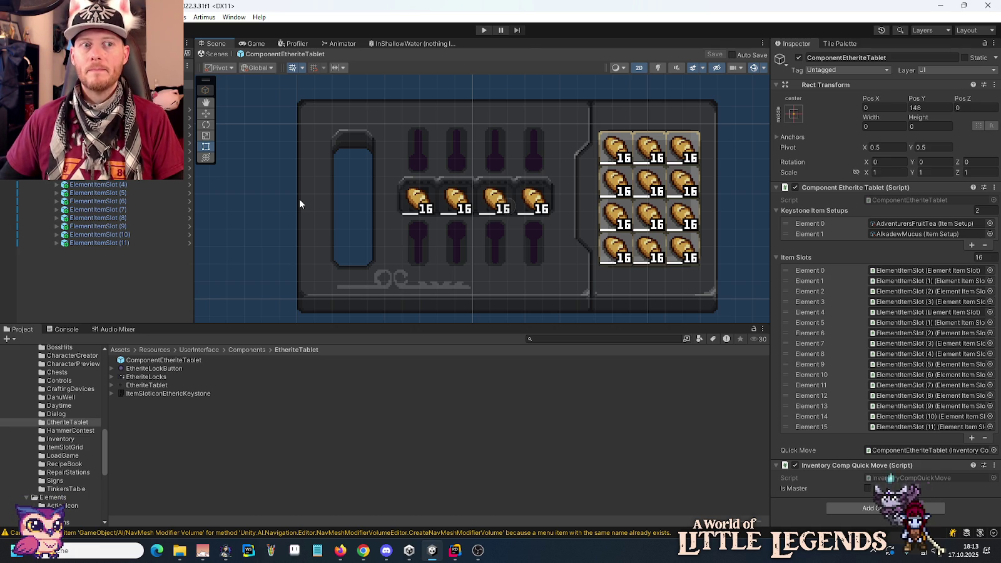
{"action": "left_click", "coordinate": [454, 549]}
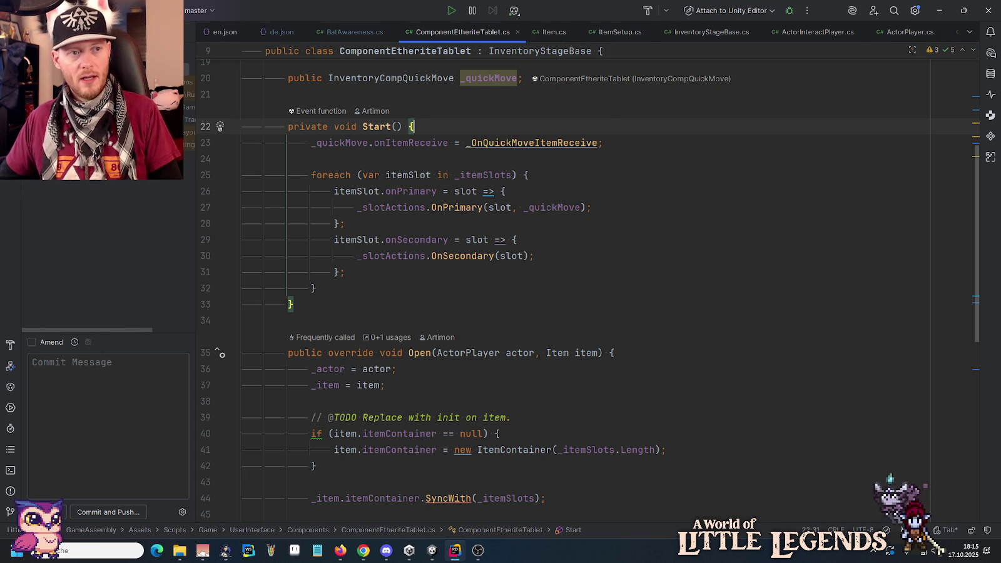
- Show Rider's Project tree and expand Game down to the Trigger folder
{"action": "key", "text": "alt+1"}
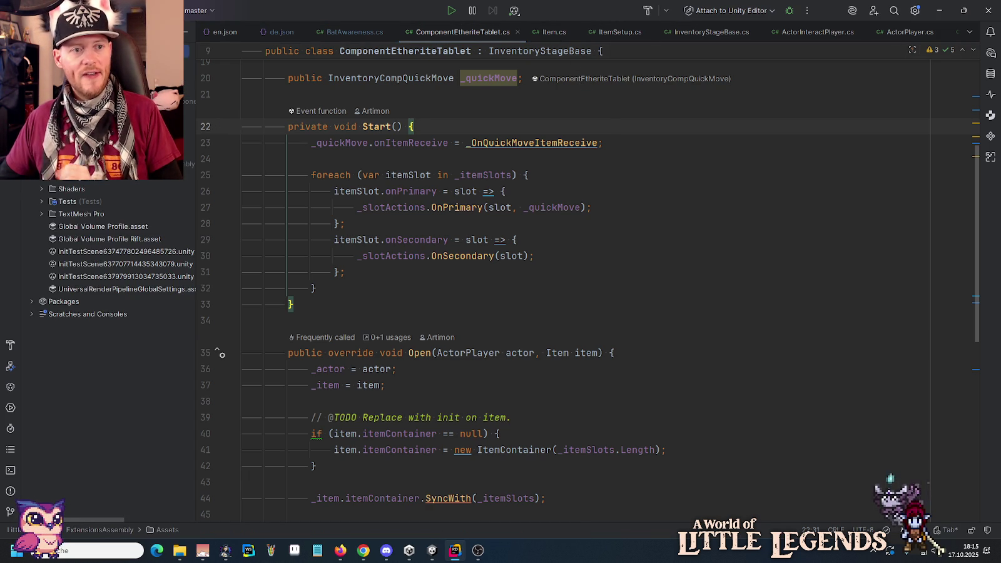
{"action": "scroll", "coordinate": [100, 313], "scroll_direction": "up", "scroll_amount": 5}
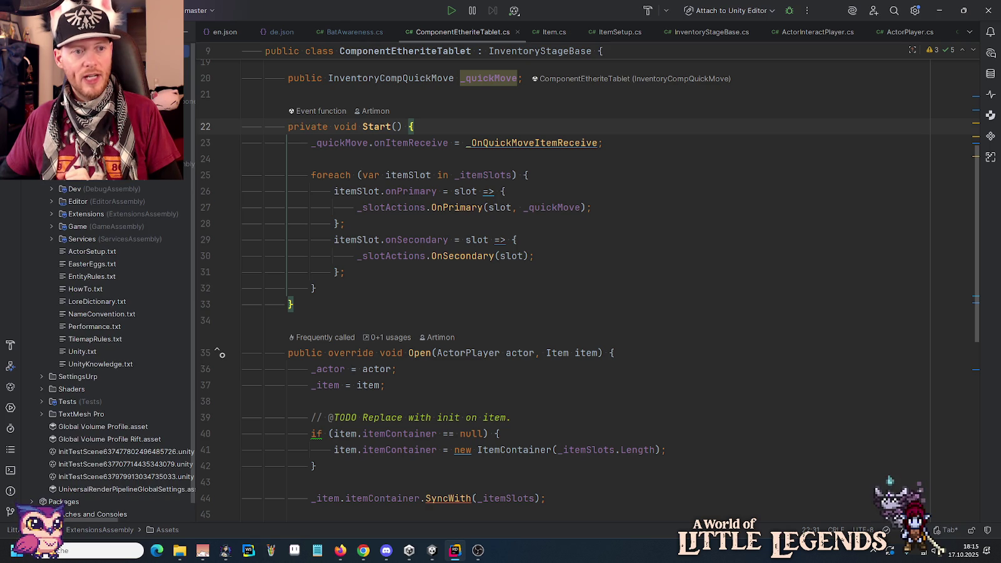
{"action": "left_click", "coordinate": [50, 224]}
{"action": "scroll", "coordinate": [49, 223], "scroll_direction": "down", "scroll_amount": 5}
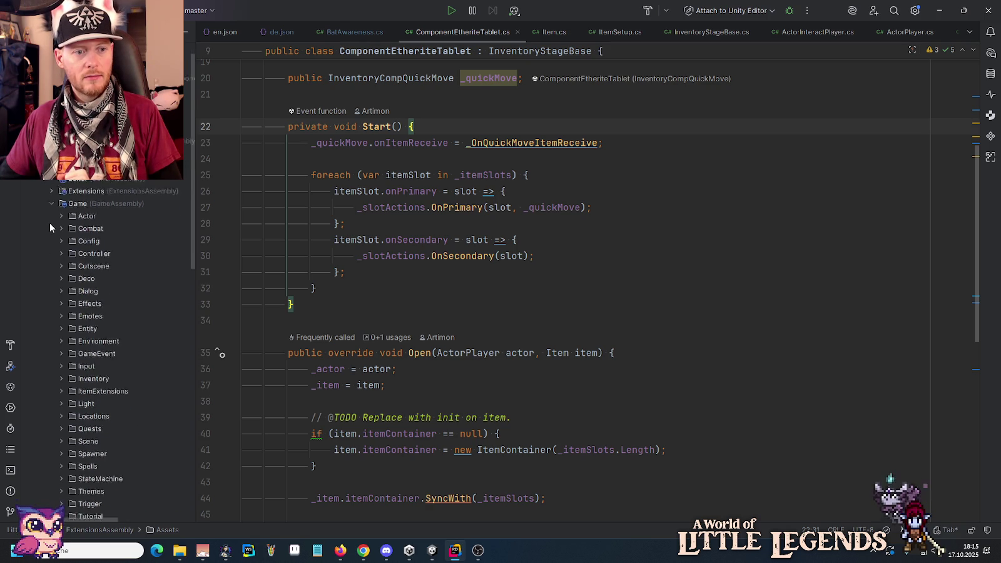
{"action": "scroll", "coordinate": [49, 223], "scroll_direction": "down", "scroll_amount": 3}
{"action": "left_click", "coordinate": [61, 224]}
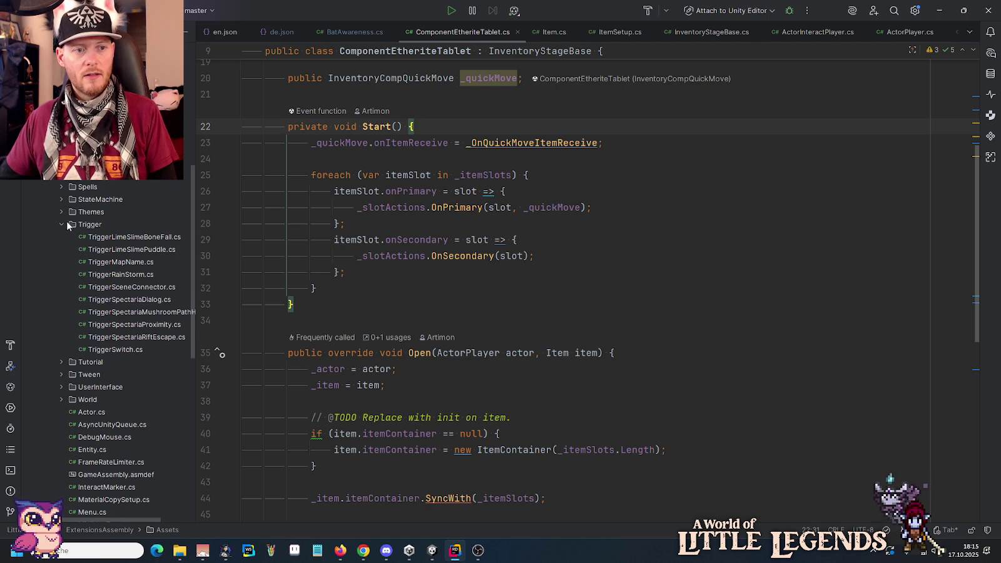
{"action": "left_click", "coordinate": [83, 225]}
- Create a Unity script named TriggerEtheriteTablet in Trigger and add it to Git
{"action": "right_click", "coordinate": [82, 225]}
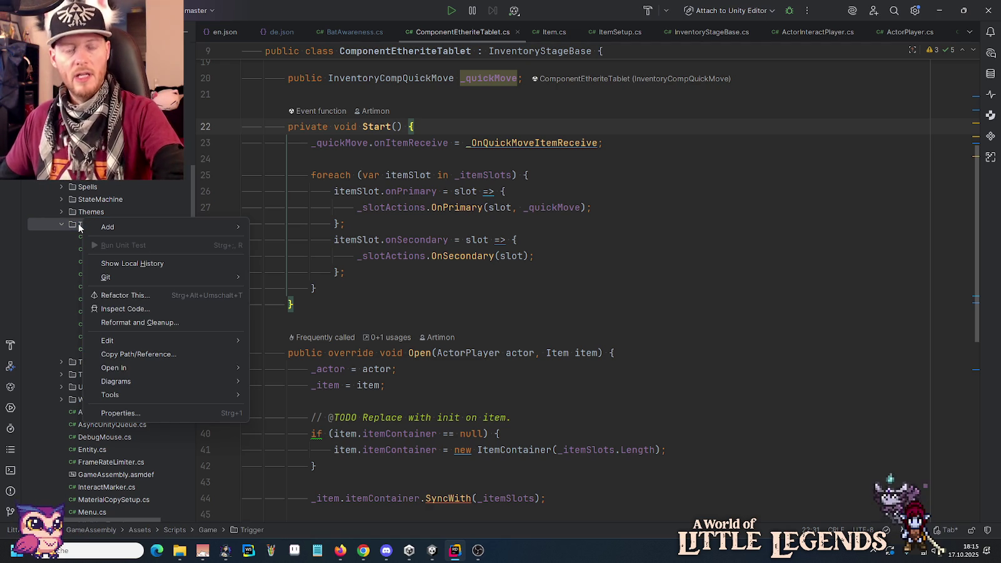
{"action": "mouse_move", "coordinate": [143, 226]}
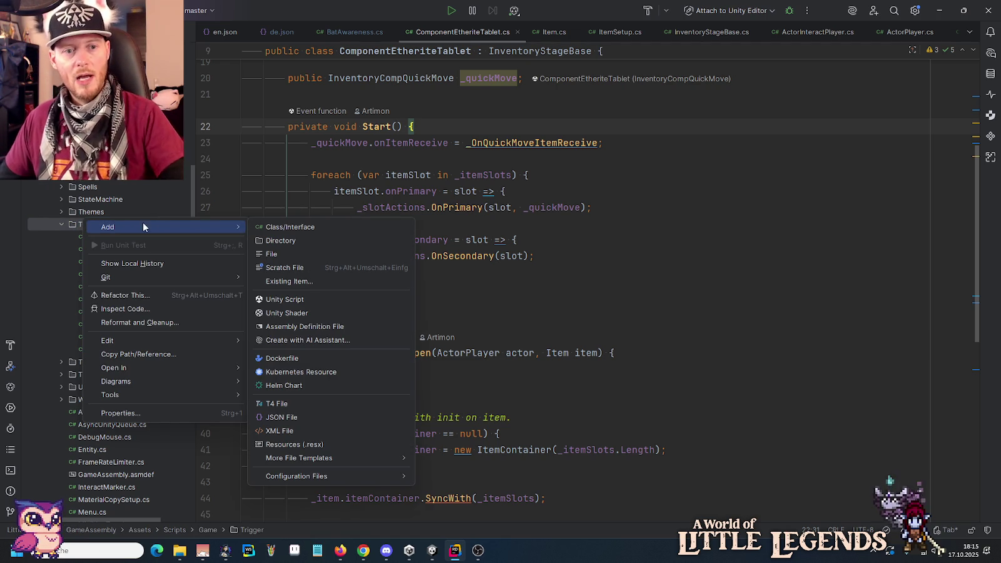
{"action": "left_click", "coordinate": [293, 299]}
{"action": "type", "text": "TriggerEtherite"}
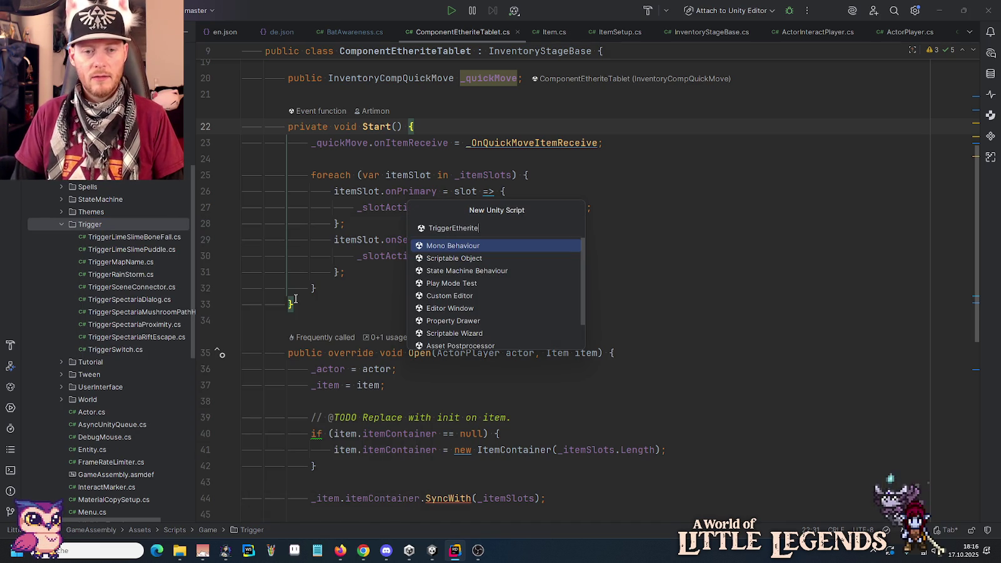
{"action": "type", "text": "Tablet"}
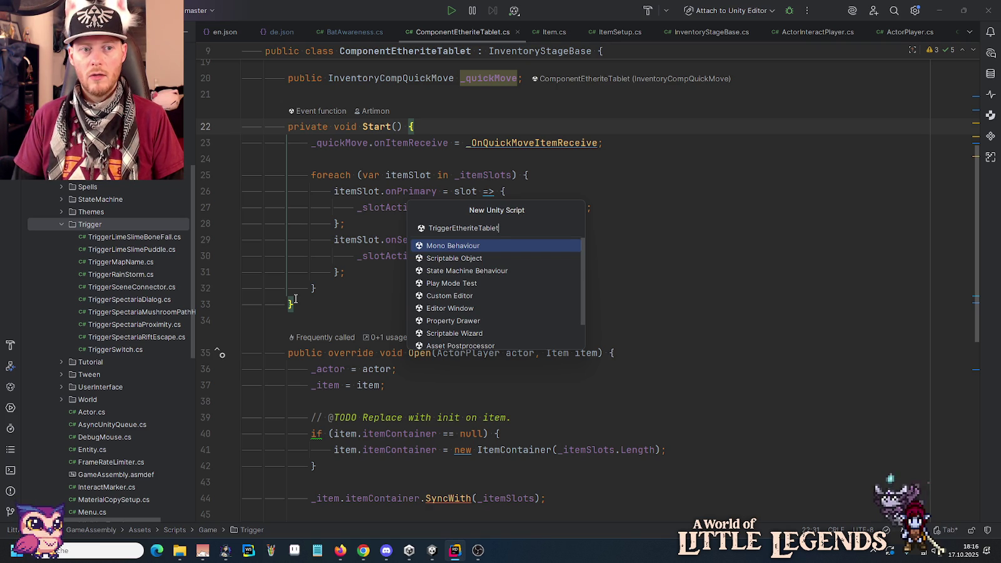
{"action": "key", "text": "Return"}
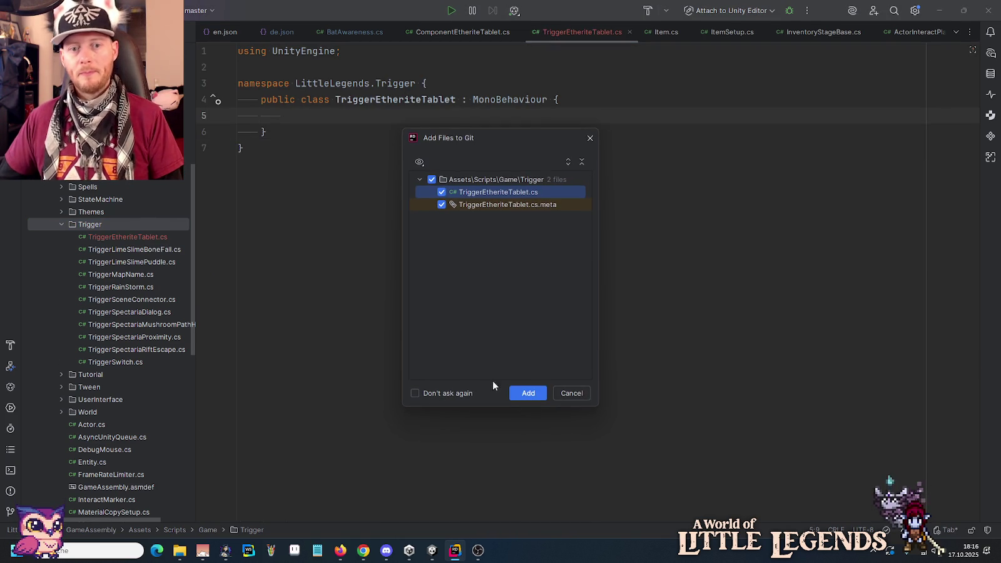
{"action": "left_click", "coordinate": [527, 393]}
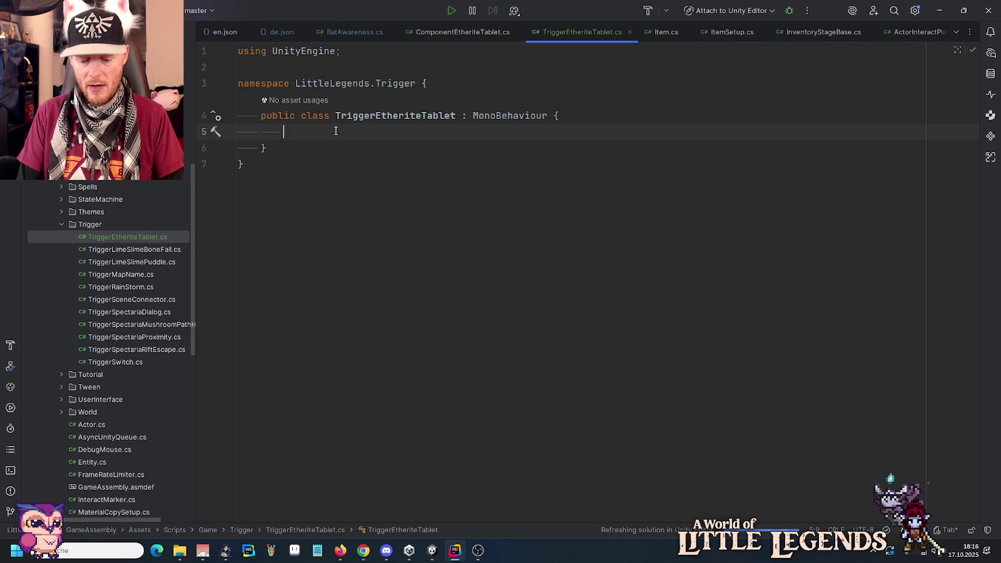
- Add an OnTriggerEnter2D method calling GetComponent on other with AddEtherite()
{"action": "type", "text": "OnTrigg"}
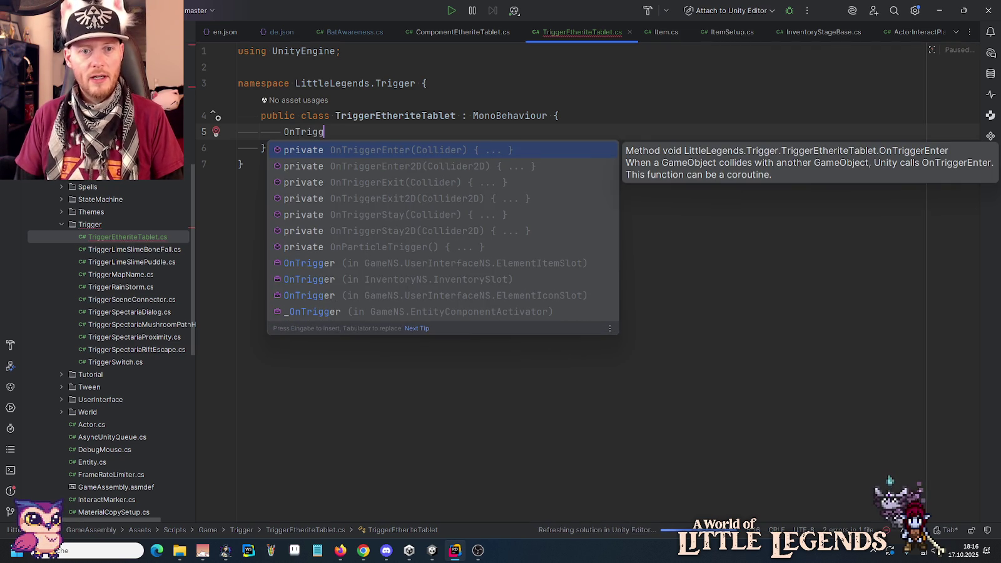
{"action": "key", "text": "Down"}
{"action": "key", "text": "Return"}
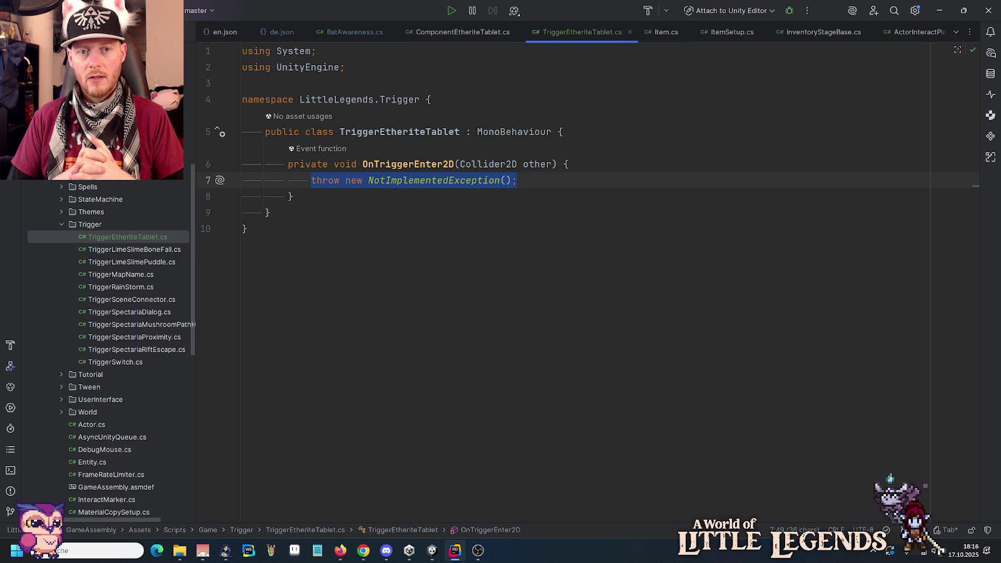
{"action": "type", "text": "other."}
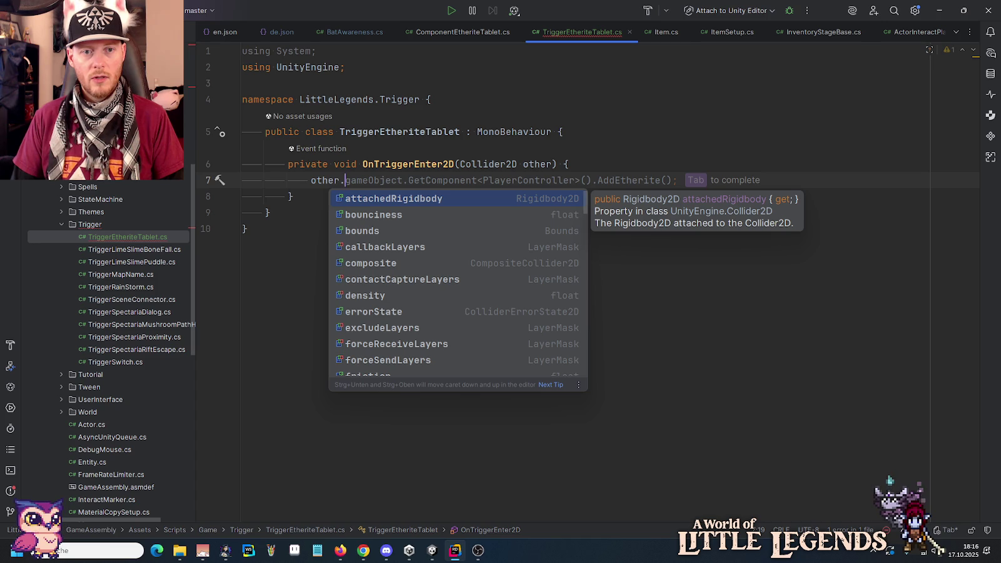
{"action": "key", "text": "Tab"}
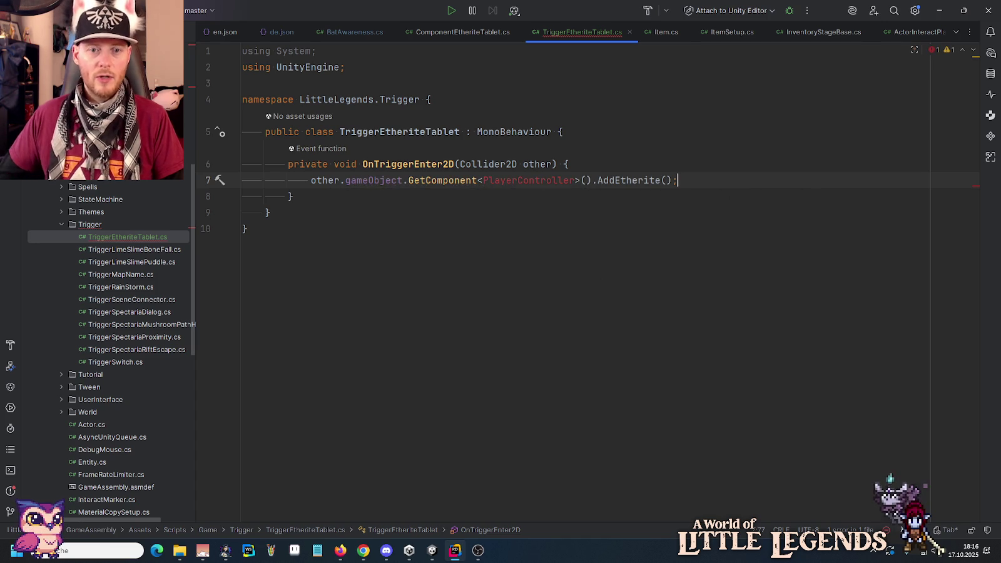
- Change the PlayerController type to ActorPlayer and import the GameNS namespace
{"action": "left_click", "coordinate": [520, 181]}
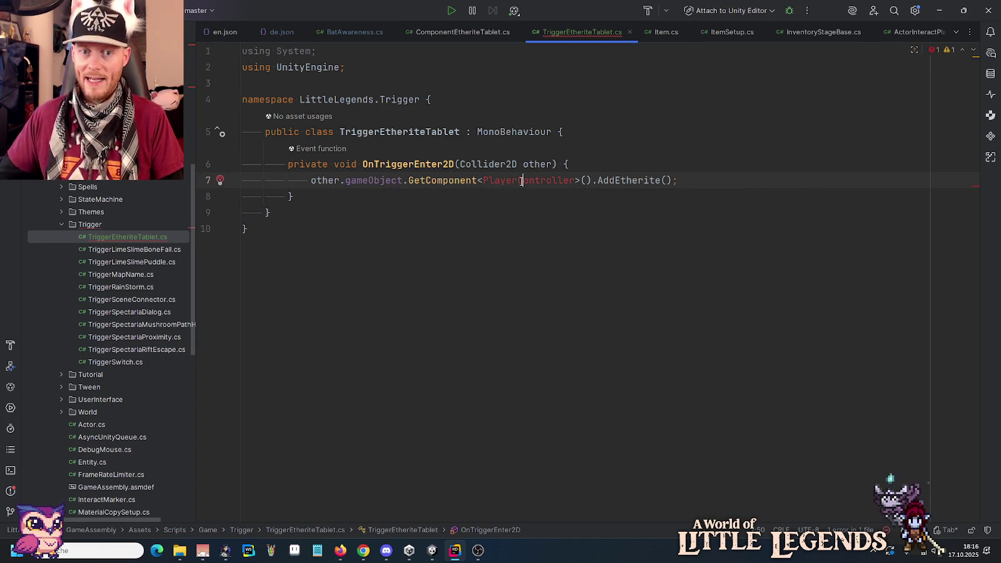
{"action": "key", "text": "ctrl+Delete"}
{"action": "key", "text": "ctrl+Left"}
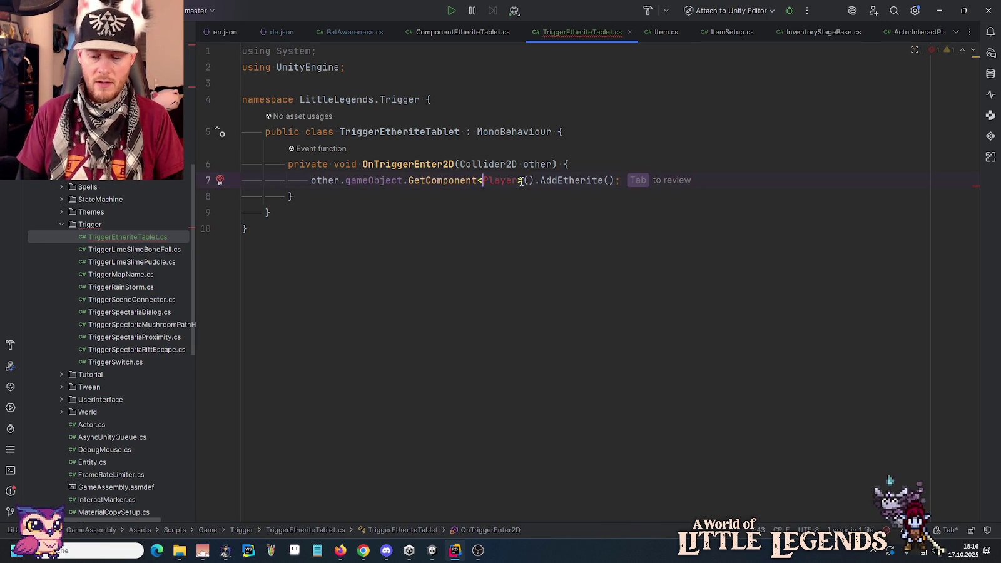
{"action": "type", "text": "Actor"}
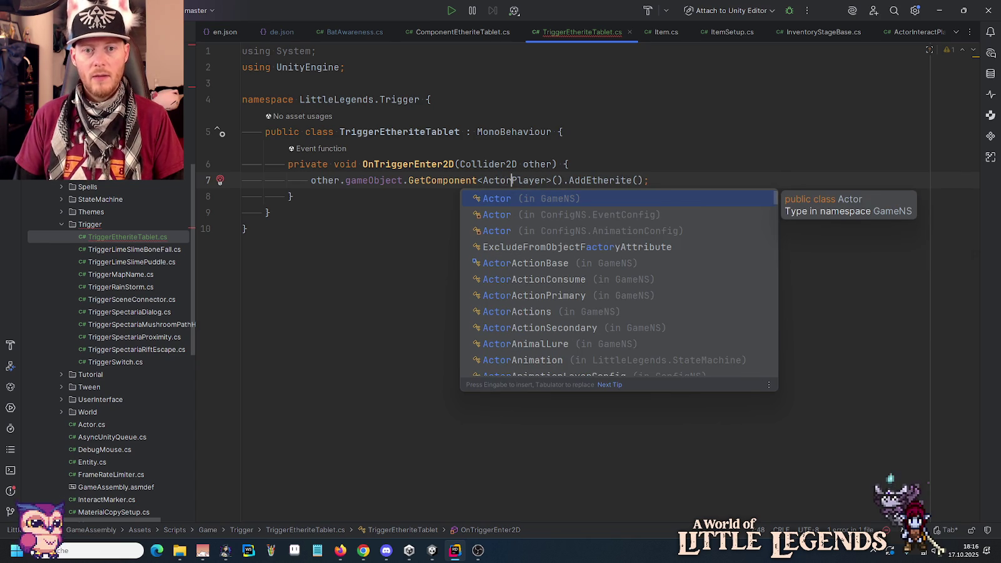
{"action": "key", "text": "Escape"}
{"action": "left_click", "coordinate": [563, 180]}
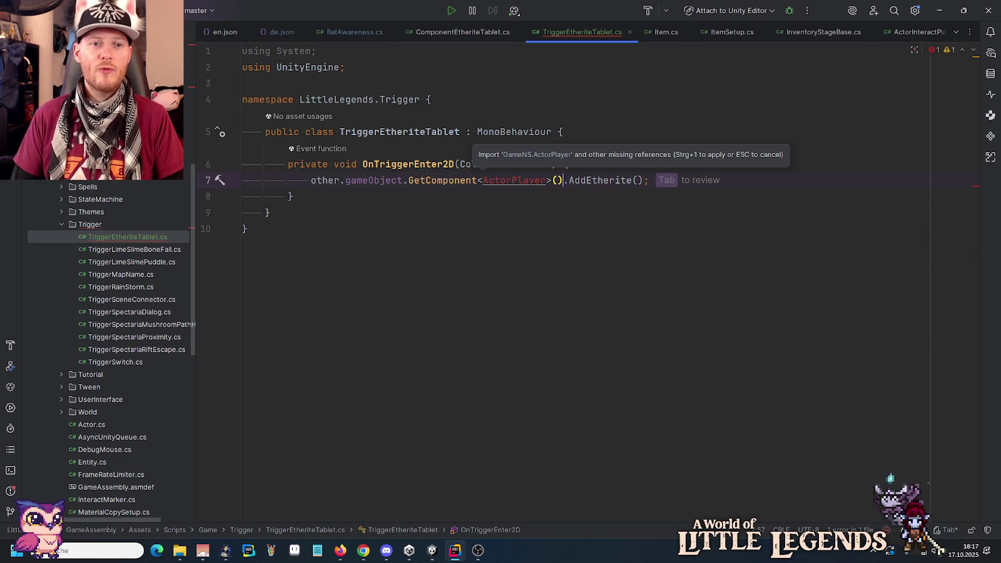
{"action": "left_click", "coordinate": [552, 180]}
{"action": "left_click", "coordinate": [220, 180]}
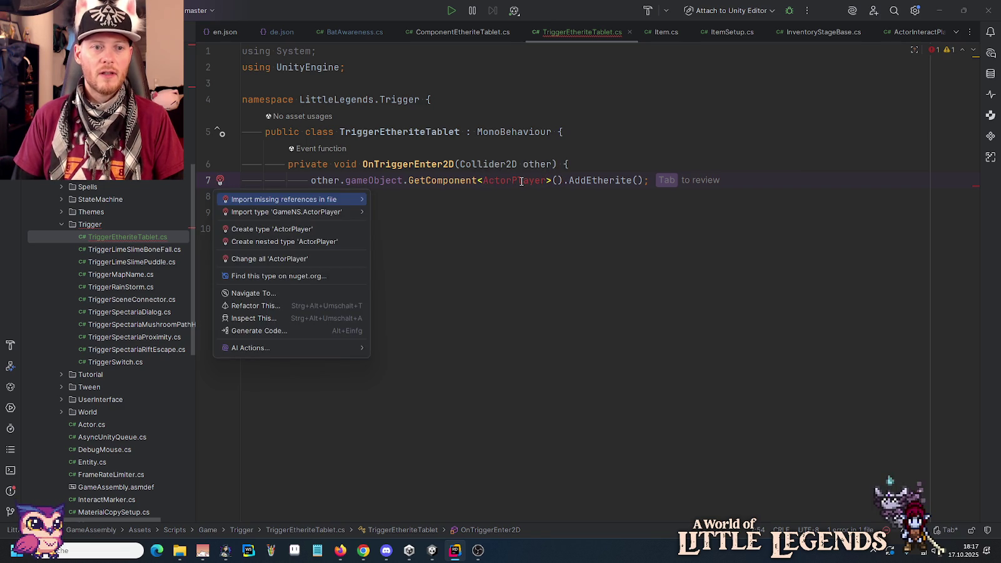
{"action": "left_click", "coordinate": [262, 196]}
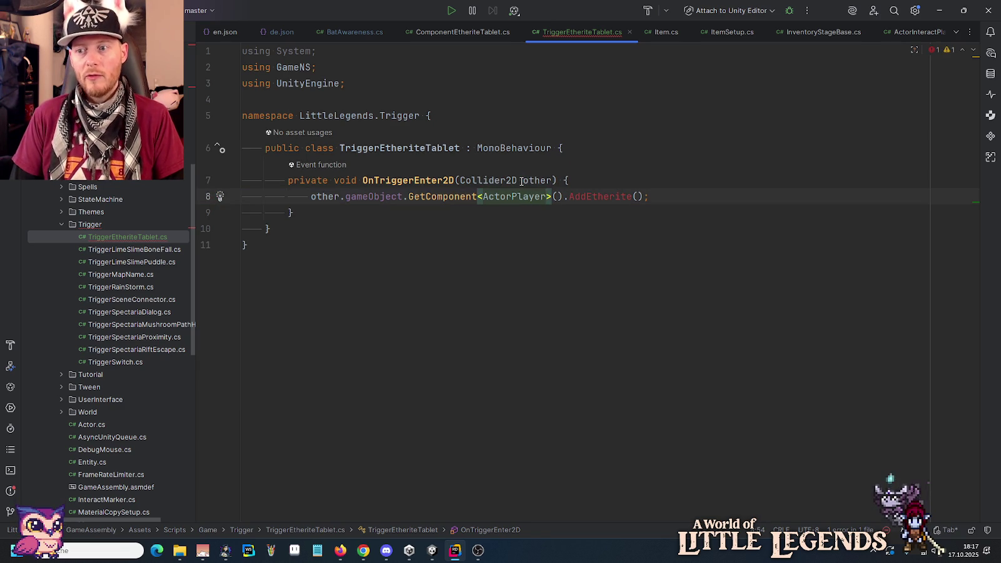
{"action": "key", "text": "Right"}
{"action": "key", "text": "Right"}
- Replace the AddEtherite call by storing the ActorPlayer in 'var actor'
{"action": "key", "text": "shift+End"}
{"action": "key", "text": "Delete"}
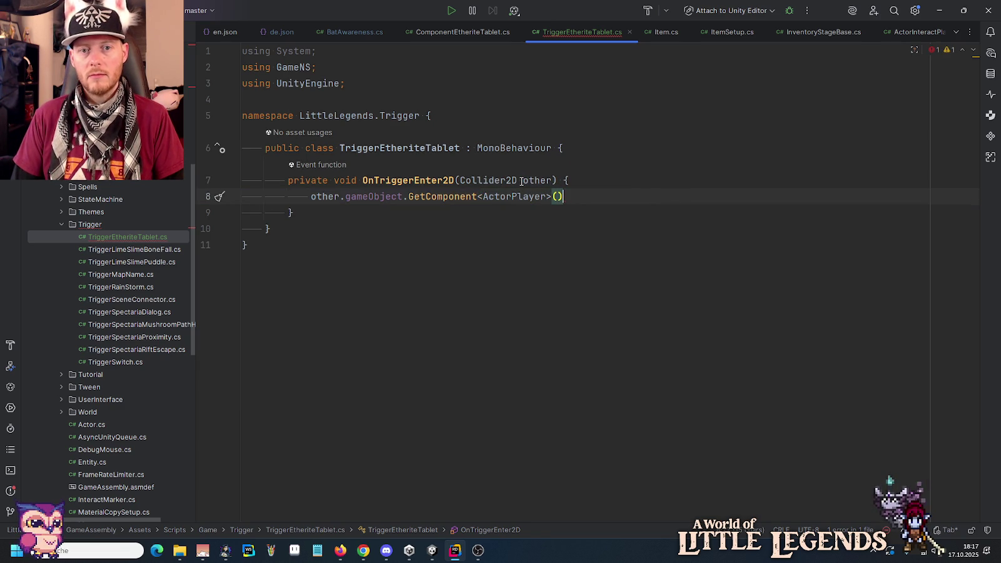
{"action": "key", "text": "Home"}
{"action": "type", "text": "var acto"}
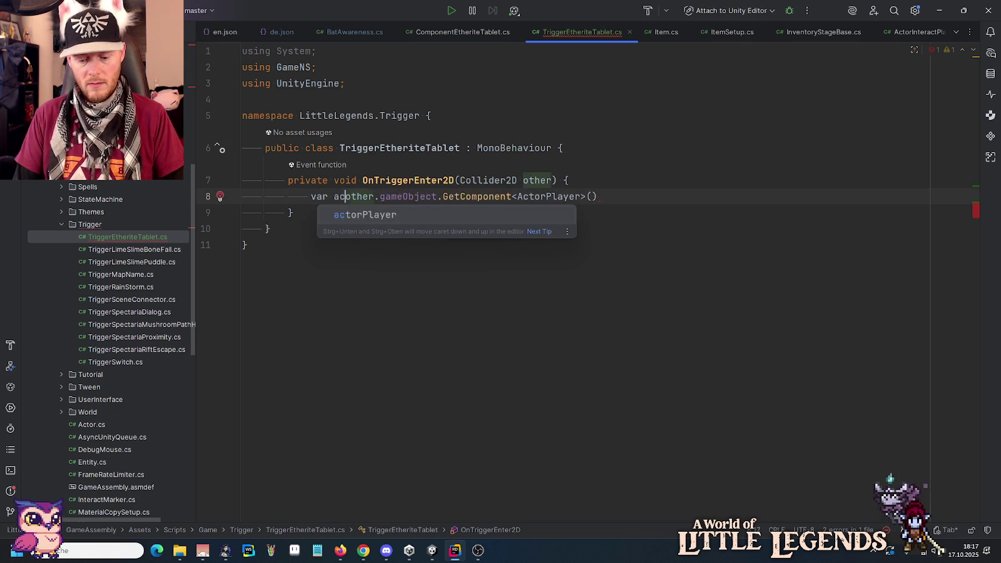
{"action": "type", "text": "r ="}
{"action": "key", "text": "End"}
{"action": "type", "text": ";"}
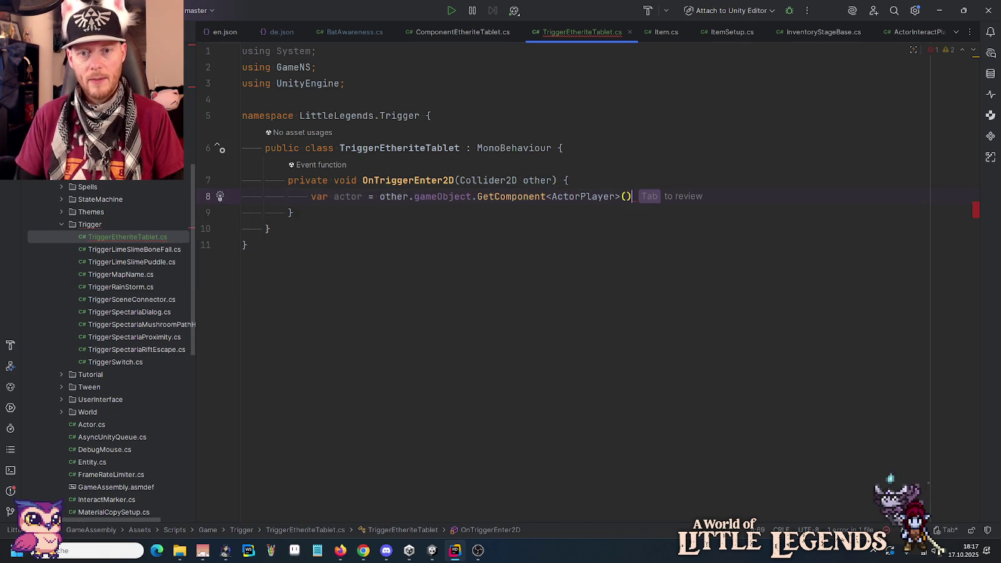
- Add an OnTriggerExit2D method containing the same var actor lookup line
{"action": "key", "text": "Down"}
{"action": "key", "text": "Return"}
{"action": "key", "text": "Return"}
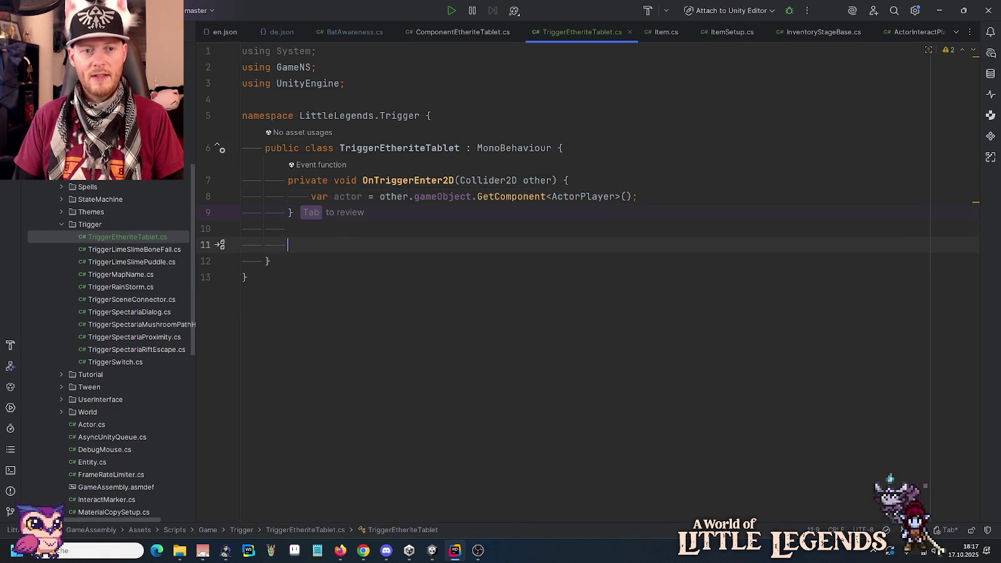
{"action": "type", "text": "OnTrig"}
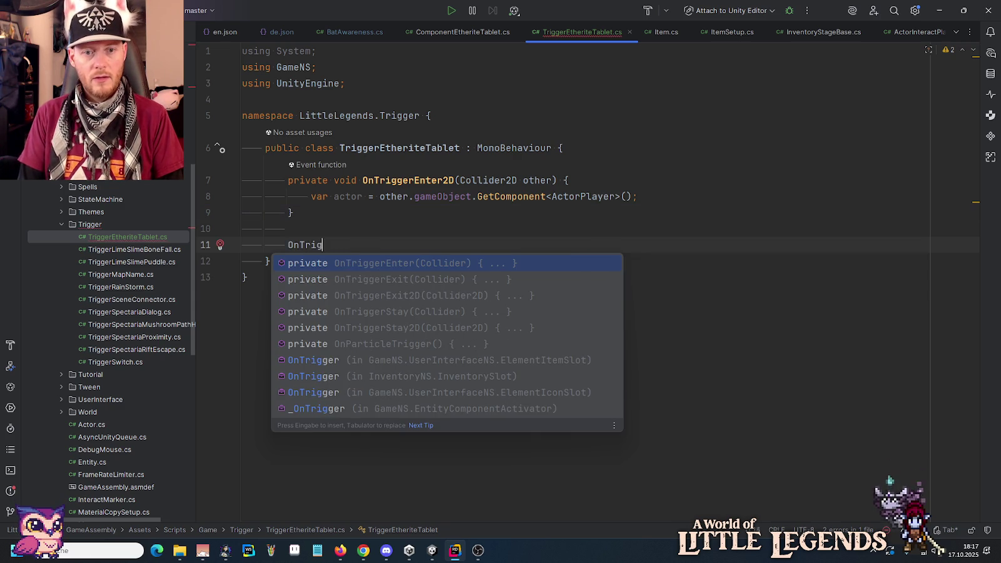
{"action": "key", "text": "Down"}
{"action": "key", "text": "Down"}
{"action": "key", "text": "Return"}
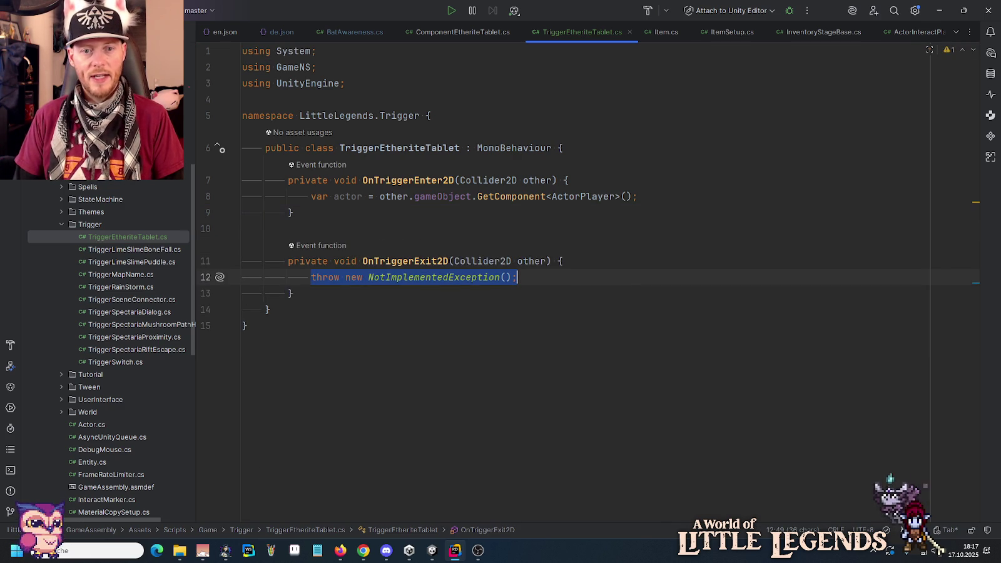
{"action": "key", "text": "BackSpace"}
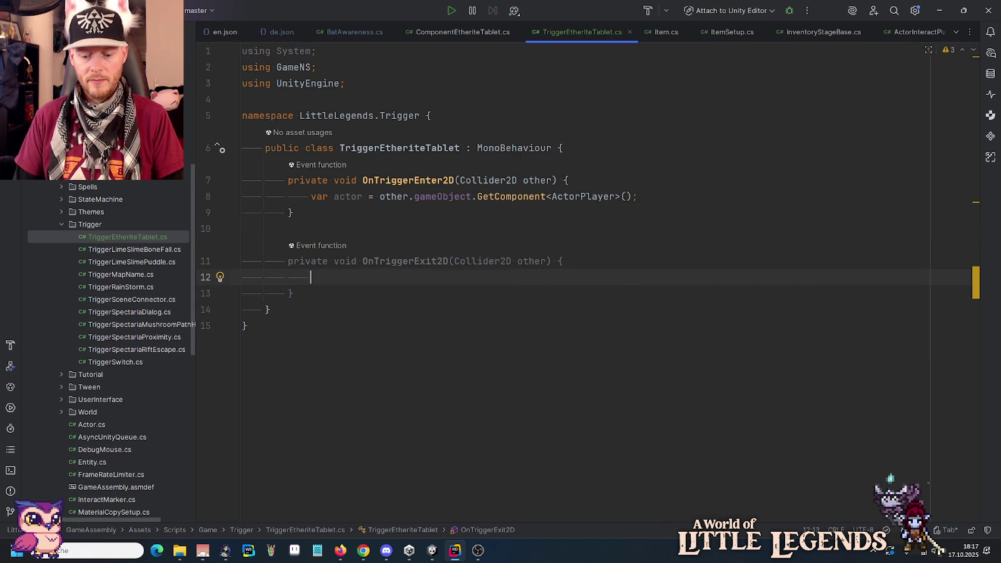
{"action": "type", "text": "v"}
{"action": "key", "text": "Tab"}
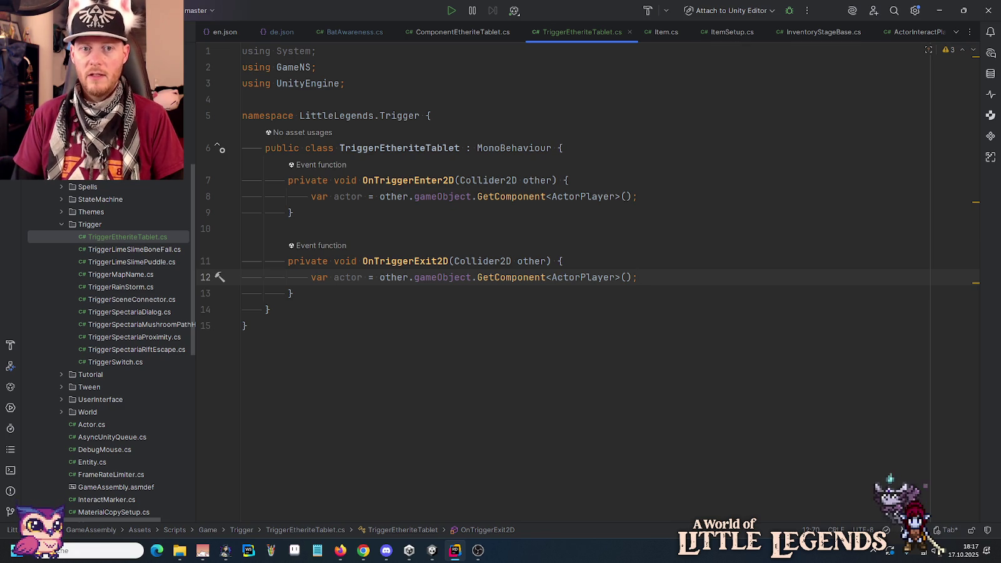
- Insert blank lines at the top of the class for a new field
{"action": "key", "text": "Up"}
{"action": "key", "text": "Up"}
{"action": "key", "text": "Up"}
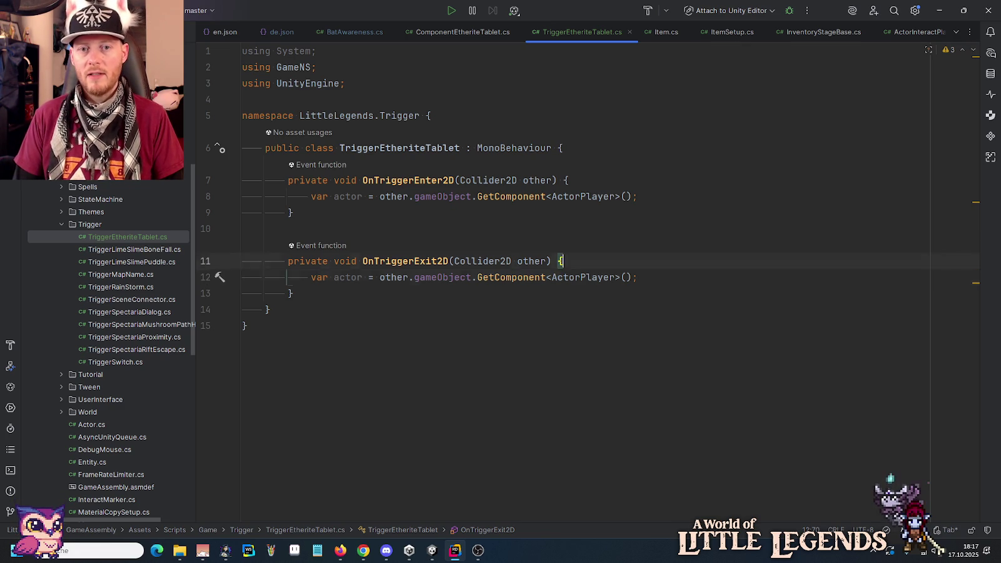
{"action": "key", "text": "Up"}
{"action": "key", "text": "Up"}
{"action": "key", "text": "Up"}
{"action": "key", "text": "End"}
{"action": "key", "text": "Return"}
{"action": "key", "text": "Return"}
{"action": "key", "text": "Up"}
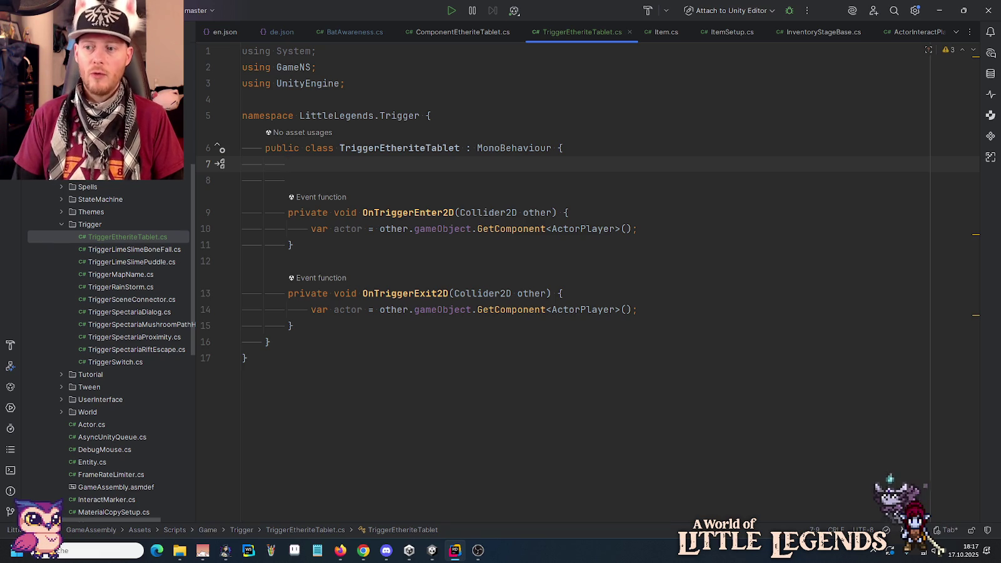
- Add a 'public ItemSetup keystoneCombination;' field, importing ConfigNS, and save the file
{"action": "type", "text": "pu"}
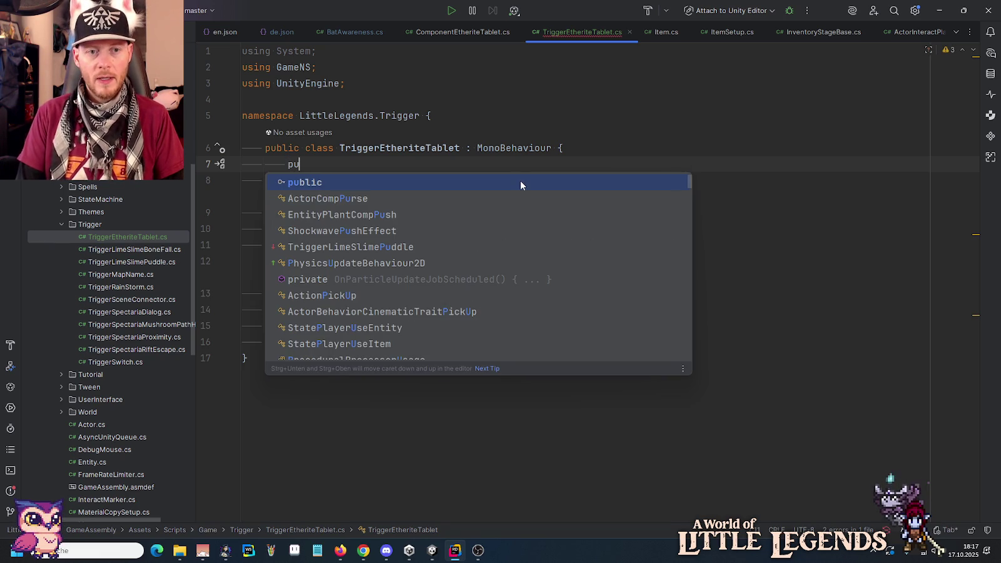
{"action": "key", "text": "Return"}
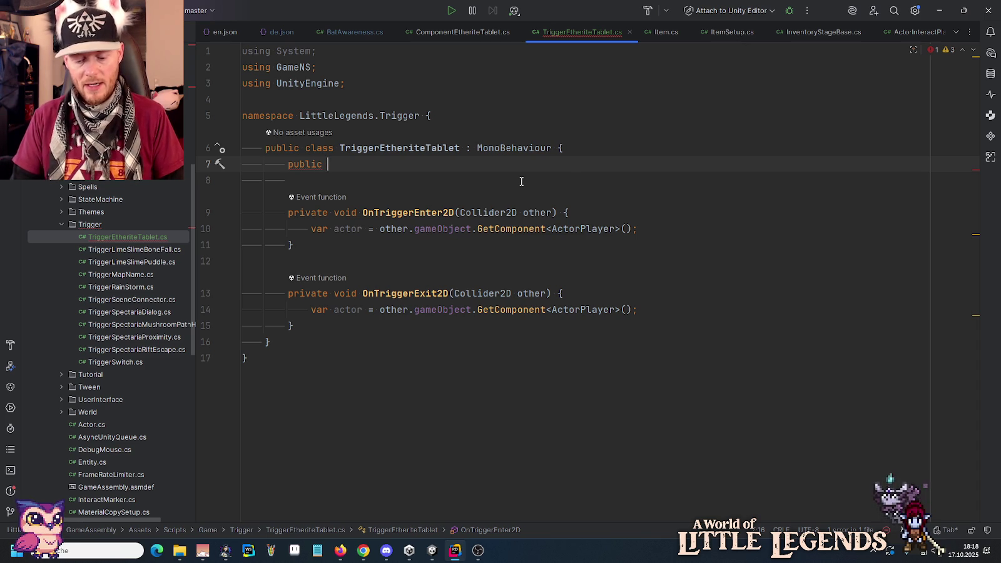
{"action": "type", "text": "ItemS"}
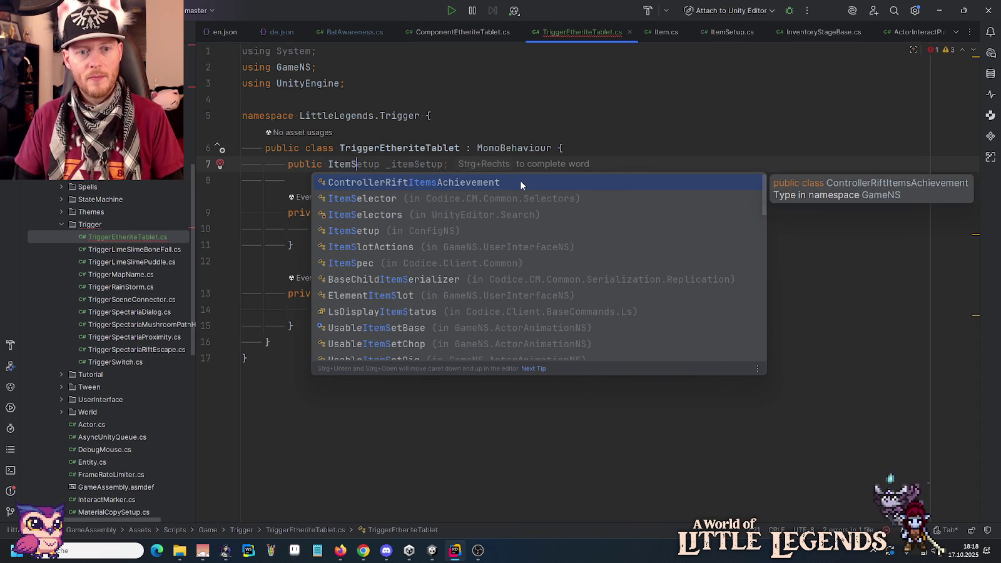
{"action": "key", "text": "Down"}
{"action": "key", "text": "Down"}
{"action": "key", "text": "Down"}
{"action": "key", "text": "Return"}
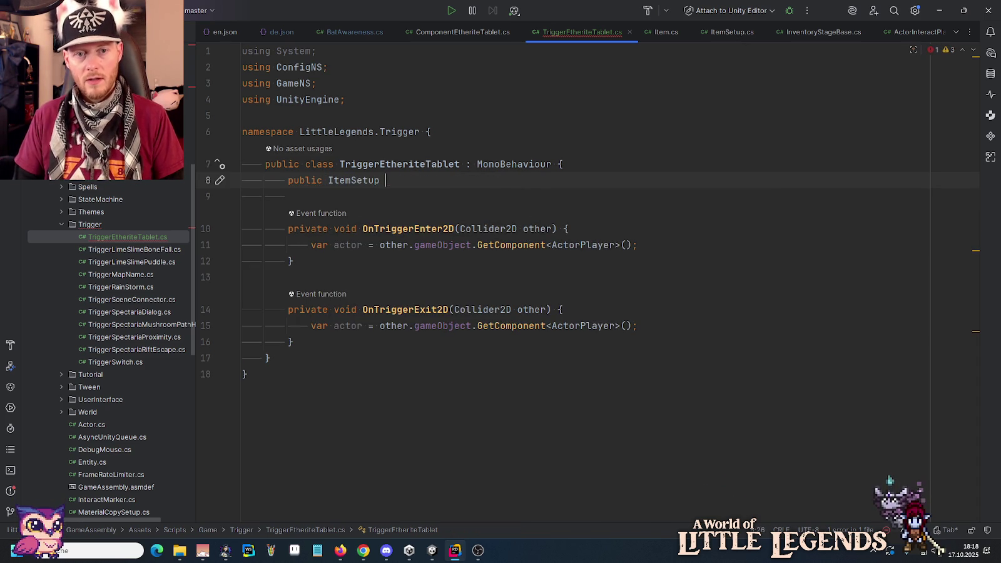
{"action": "type", "text": "_keystoneCombination;"}
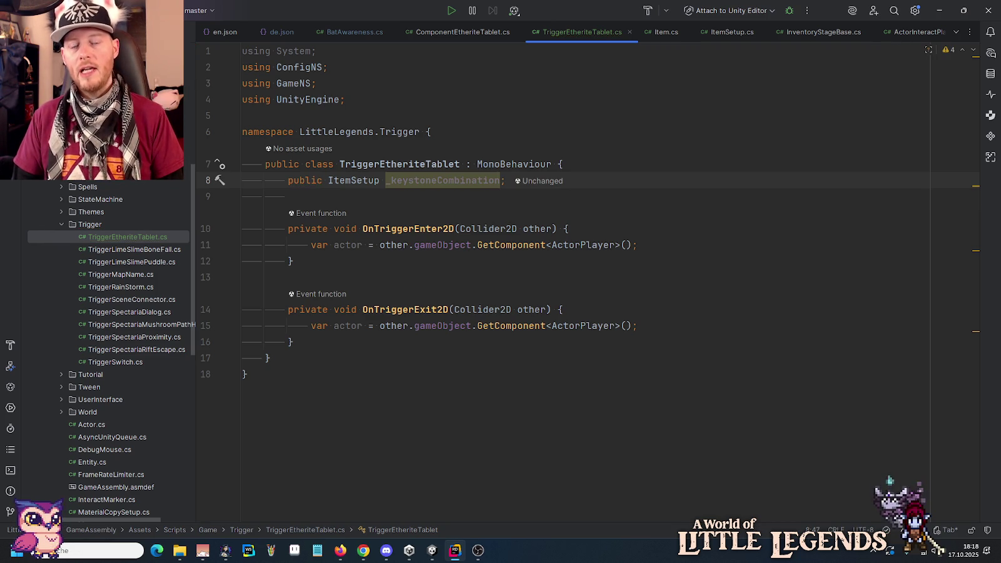
{"action": "left_click", "coordinate": [386, 180]}
{"action": "key", "text": "Delete"}
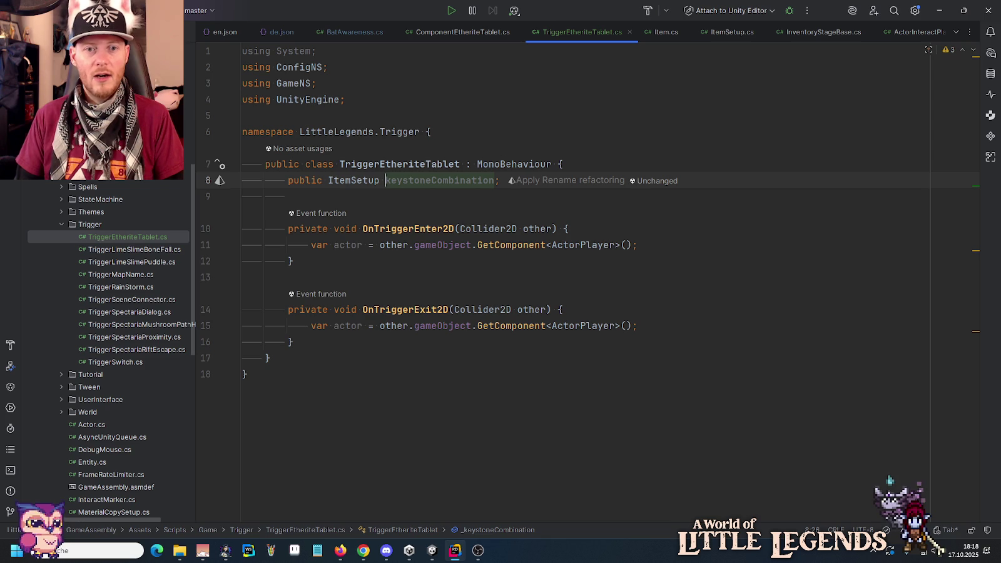
{"action": "key", "text": "End"}
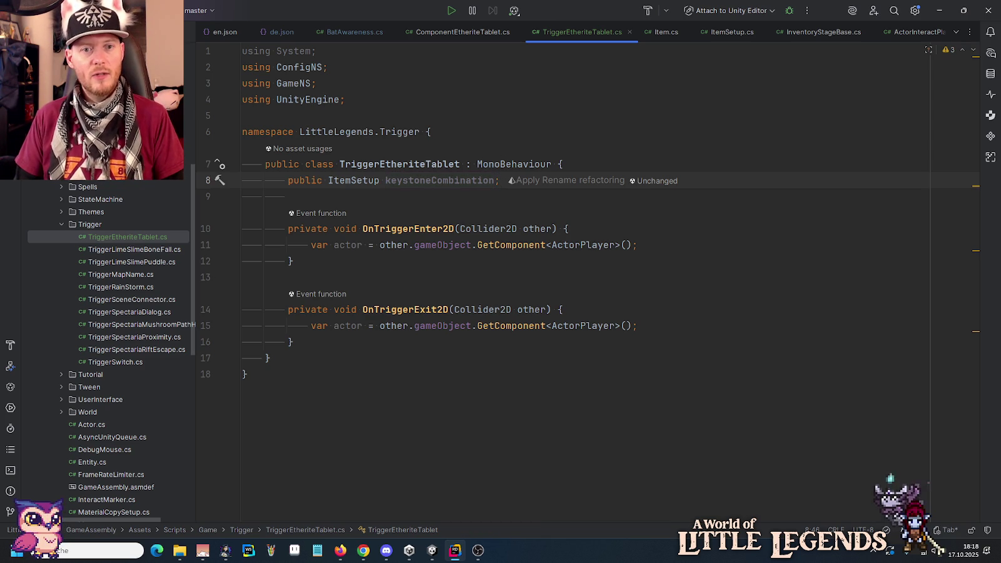
{"action": "key", "text": "ctrl+s"}
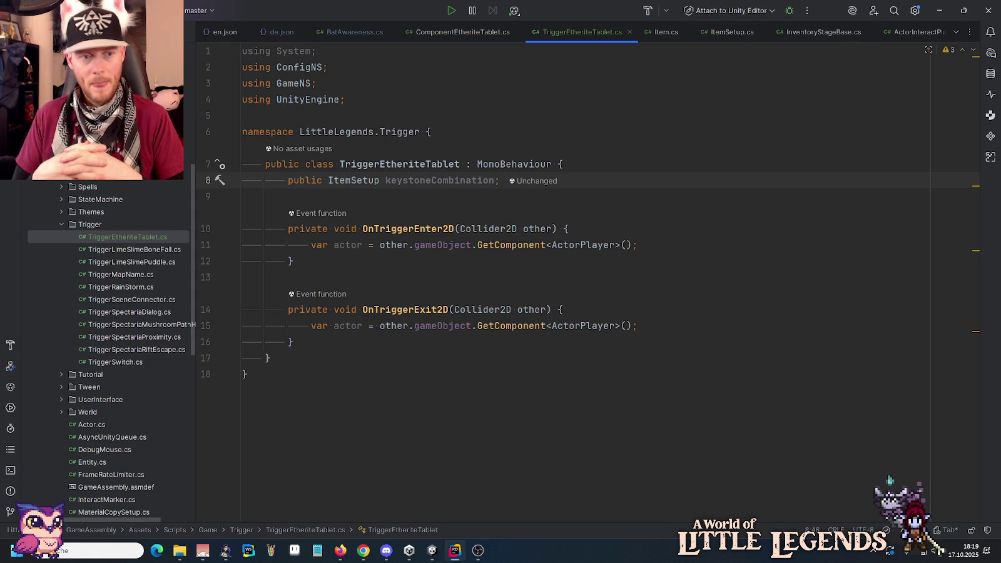
{"action": "key", "text": "Up"}
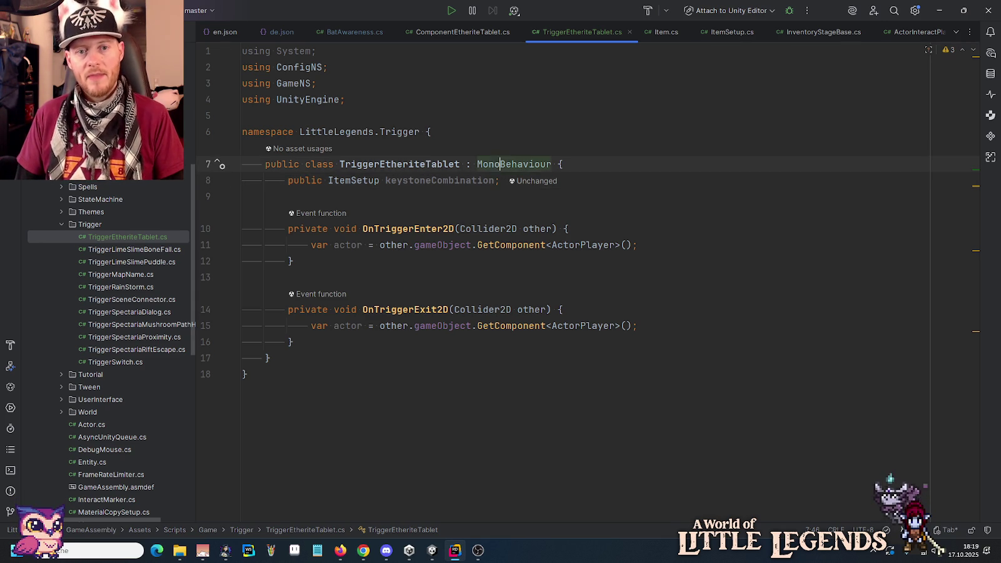
- Rename TriggerEtheriteTablet to EtheriteTabletTrigger by moving 'Trigger' to the end
{"action": "left_click", "coordinate": [460, 164]}
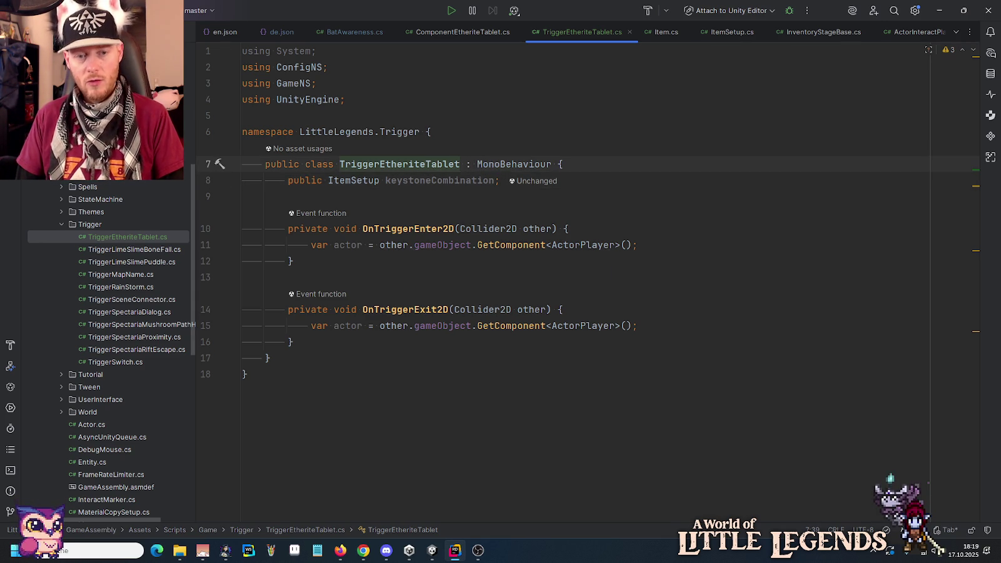
{"action": "key", "text": "ctrl+r"}
{"action": "key", "text": "ctrl+r"}
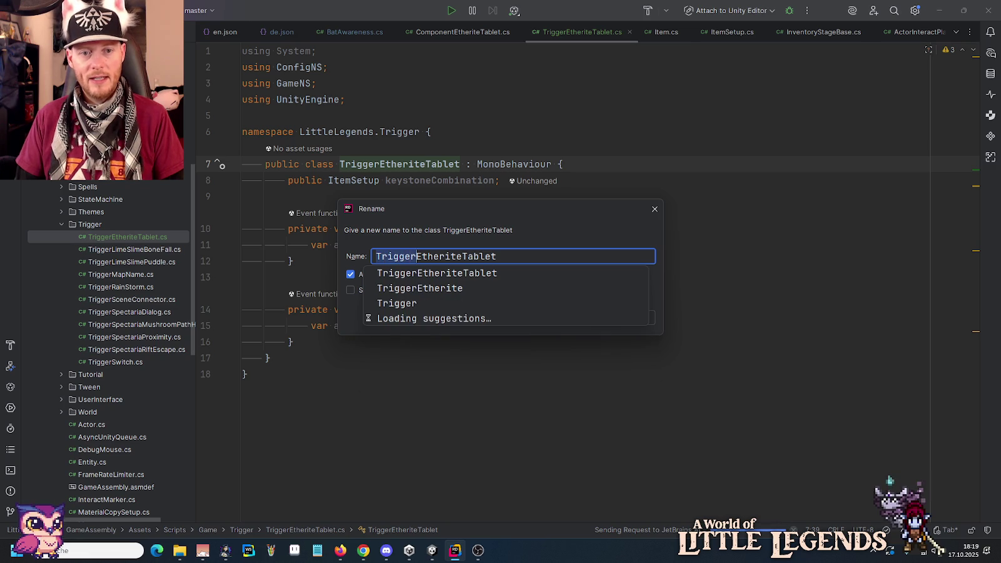
{"action": "key", "text": "ctrl+x"}
{"action": "key", "text": "End"}
{"action": "key", "text": "ctrl+v"}
{"action": "key", "text": "Return"}
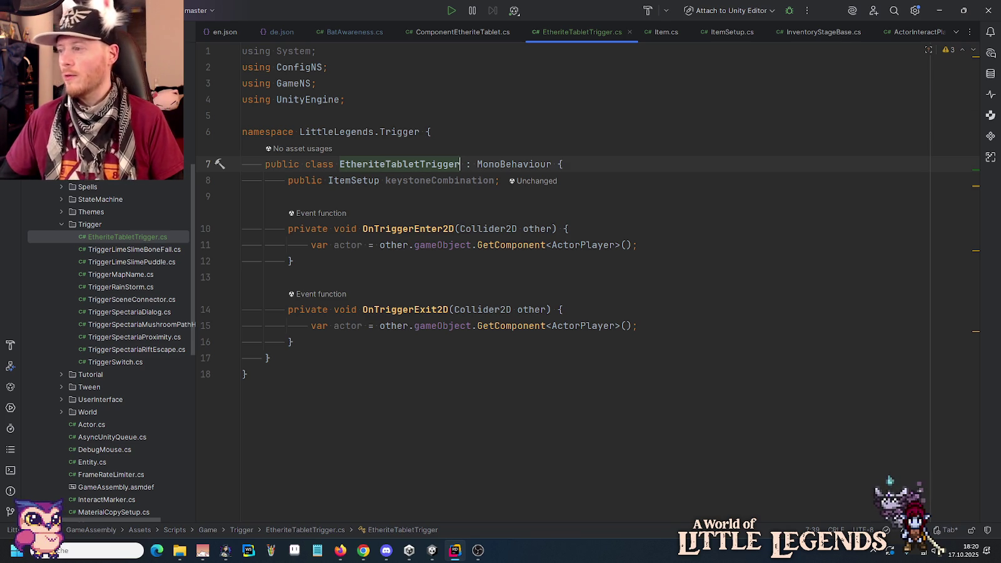
- Expand the UserInterface and Components folders in Rider's project tree
{"action": "mouse_move", "coordinate": [541, 239]}
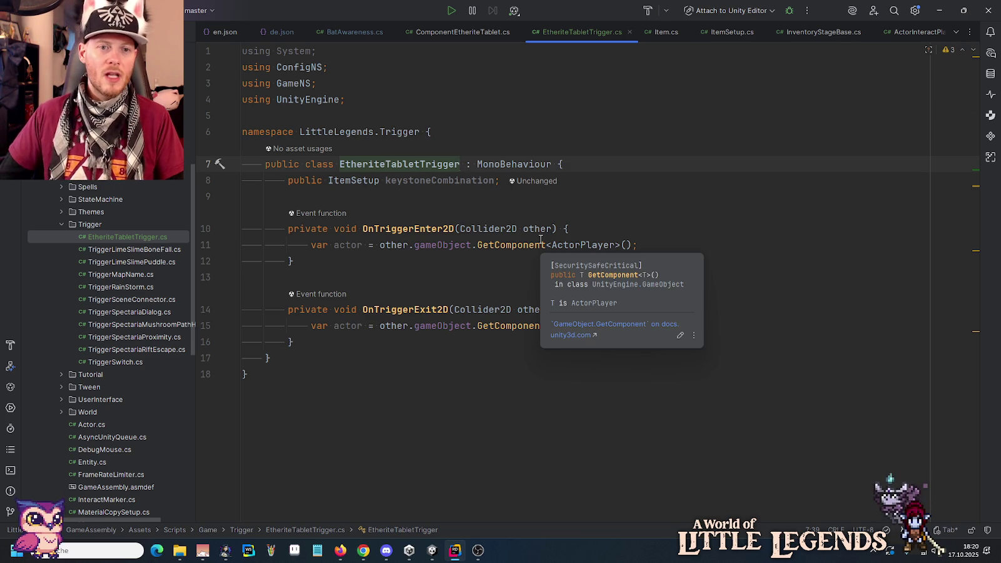
{"action": "mouse_move", "coordinate": [423, 249]}
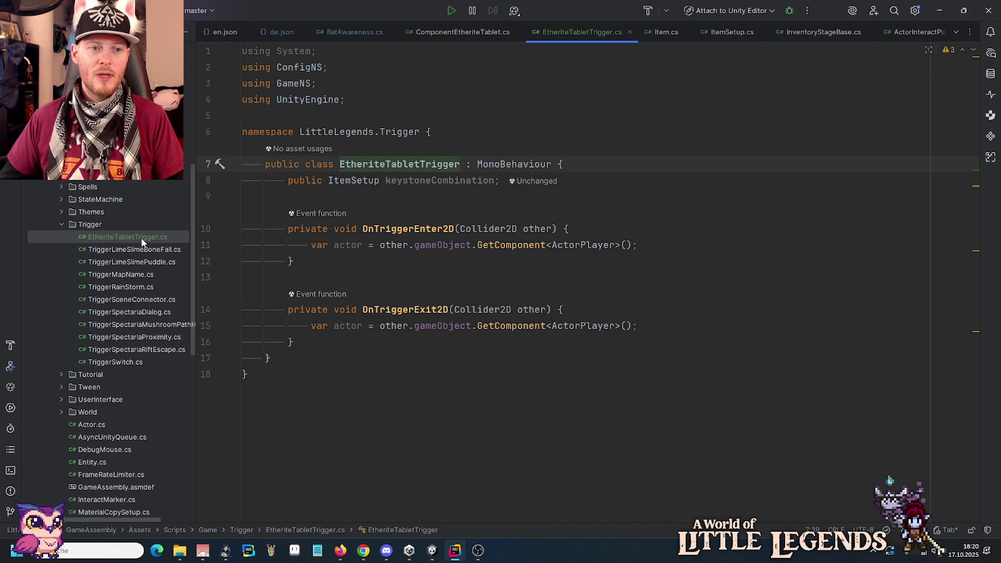
{"action": "left_click", "coordinate": [61, 400]}
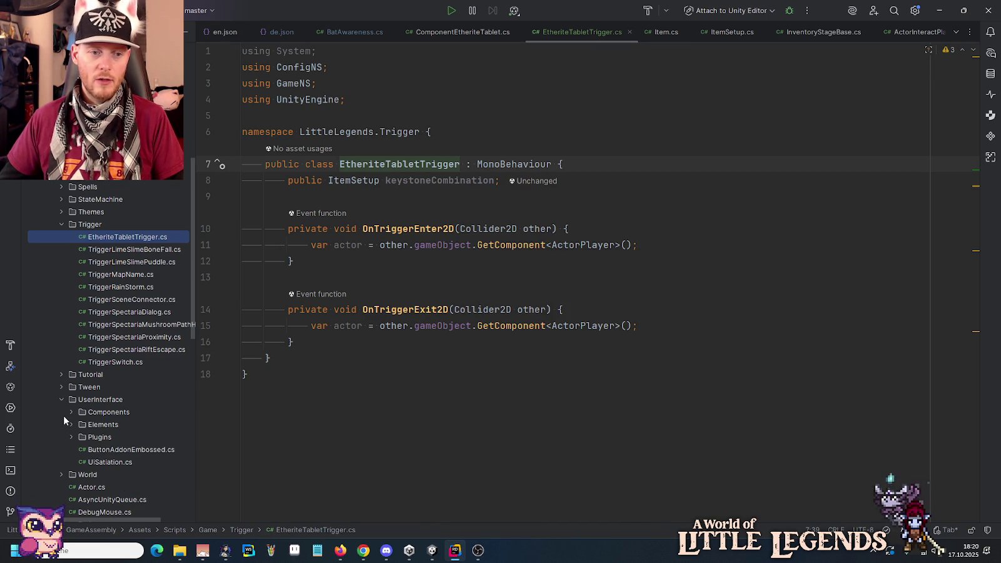
{"action": "left_click", "coordinate": [72, 411]}
{"action": "scroll", "coordinate": [72, 407], "scroll_direction": "down", "scroll_amount": 4}
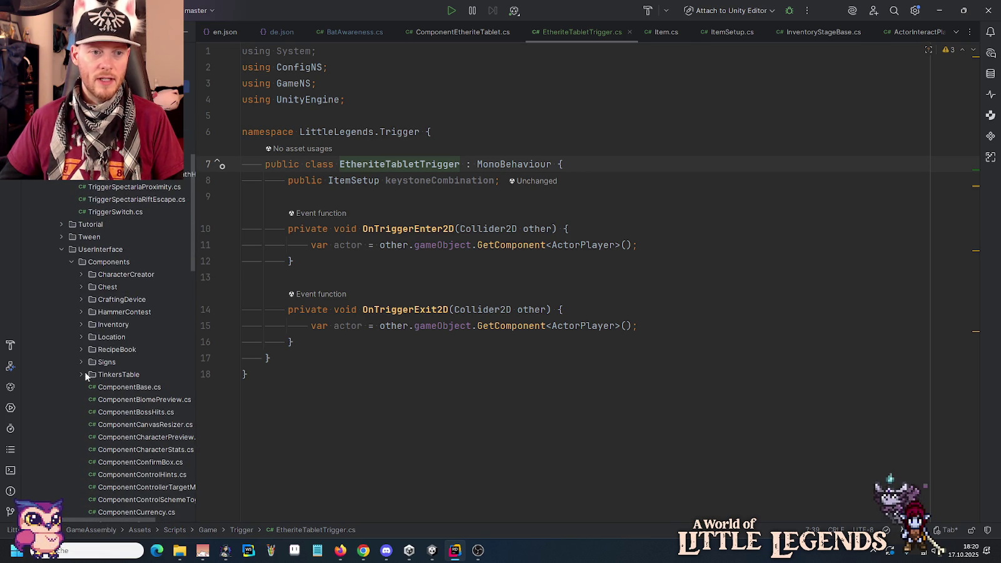
- Create an EtheriteTablet folder inside Components and add its meta file to Git
{"action": "right_click", "coordinate": [107, 261]}
{"action": "mouse_move", "coordinate": [140, 264]}
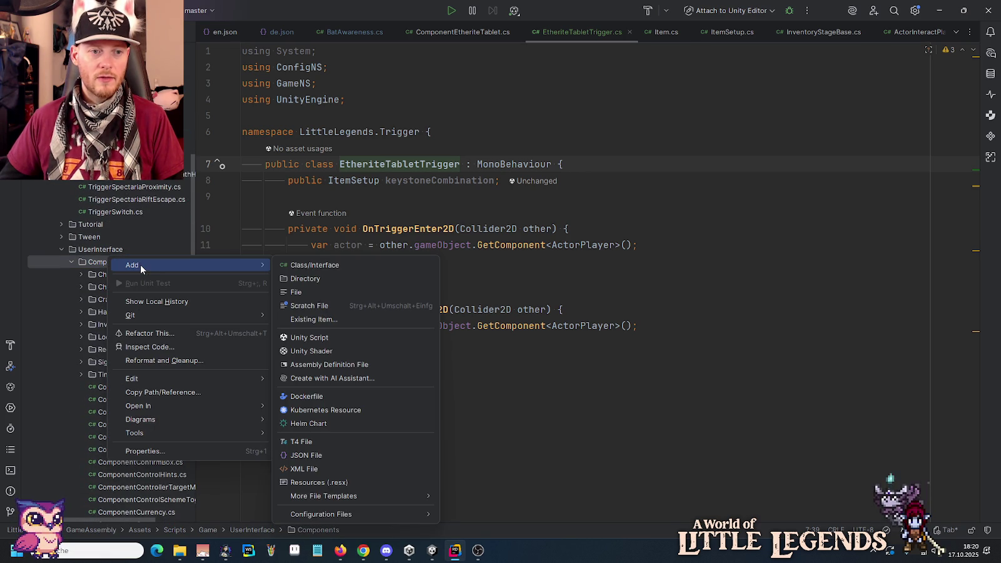
{"action": "left_click", "coordinate": [335, 278]}
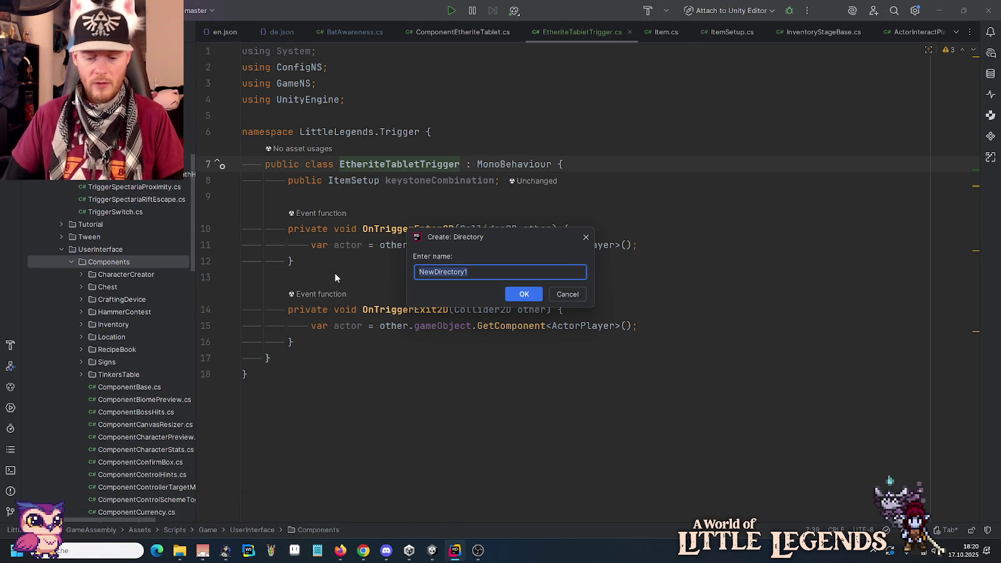
{"action": "type", "text": "EtheriteT"}
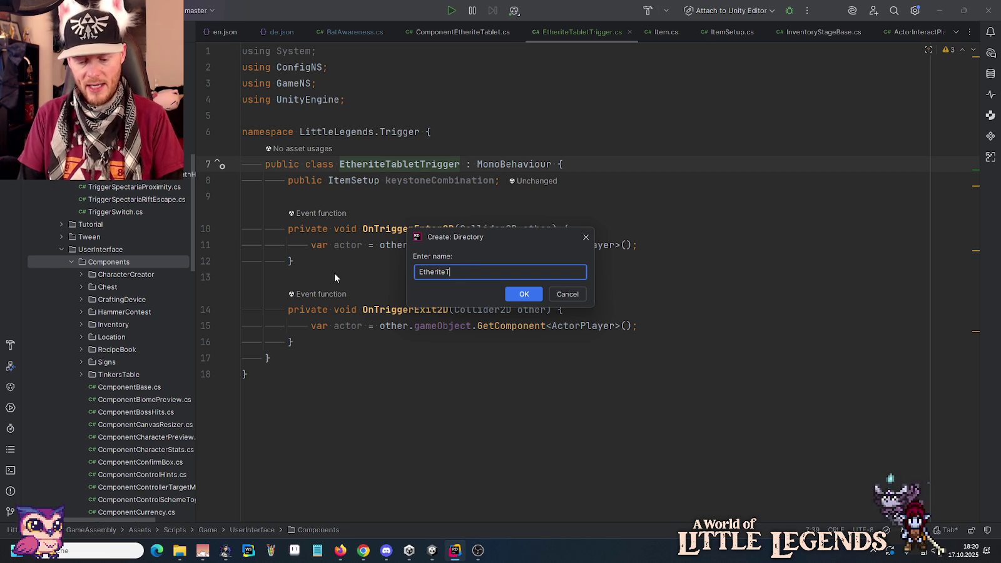
{"action": "type", "text": "ablet"}
{"action": "key", "text": "Return"}
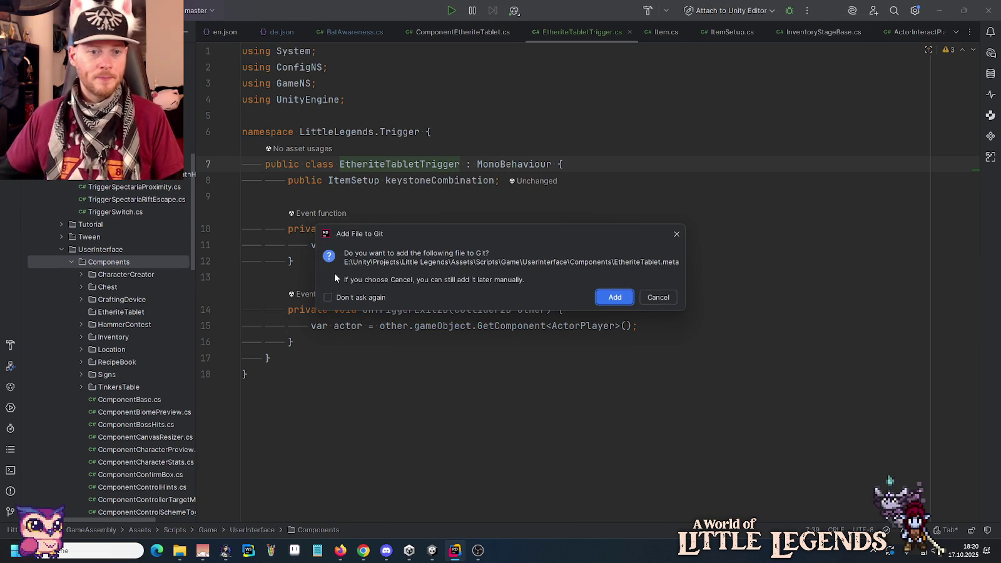
{"action": "left_click", "coordinate": [614, 297]}
{"action": "scroll", "coordinate": [94, 414], "scroll_direction": "down", "scroll_amount": 5}
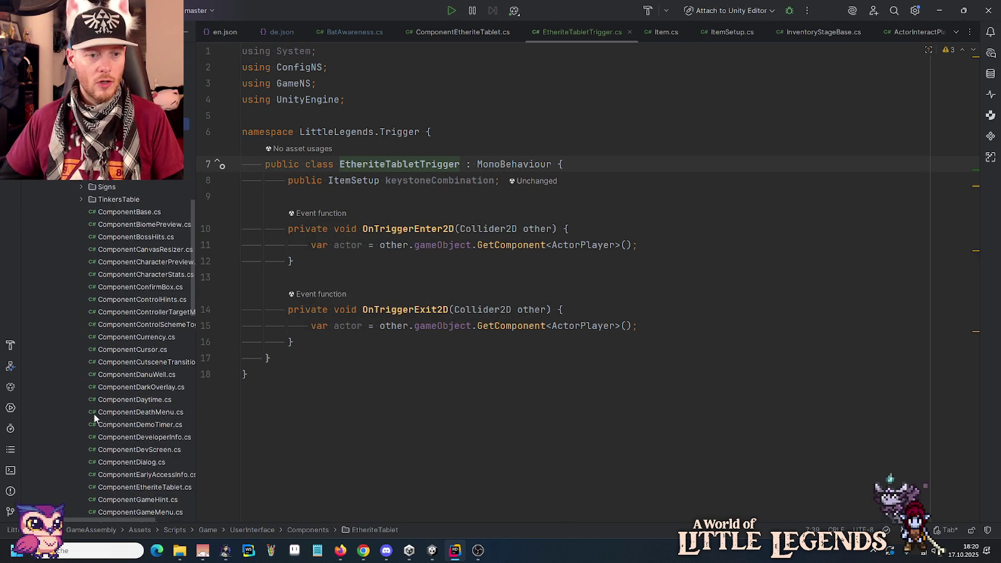
- Move ComponentEtheriteTablet.cs and EtheriteTabletTrigger.cs into EtheriteTablet, then switch back to Unity
{"action": "scroll", "coordinate": [93, 414], "scroll_direction": "down", "scroll_amount": 1}
{"action": "mouse_move", "coordinate": [138, 449]}
{"action": "left_mouse_down"}
{"action": "mouse_move", "coordinate": [219, 234]}
{"action": "mouse_move", "coordinate": [216, 94]}
{"action": "left_mouse_up"}
{"action": "left_click", "coordinate": [510, 293]}
{"action": "scroll", "coordinate": [111, 218], "scroll_direction": "up", "scroll_amount": 4}
{"action": "scroll", "coordinate": [112, 218], "scroll_direction": "up", "scroll_amount": 4}
{"action": "left_click_drag", "start_coordinate": [112, 174], "coordinate": [118, 393]}
{"action": "key", "text": "Return"}
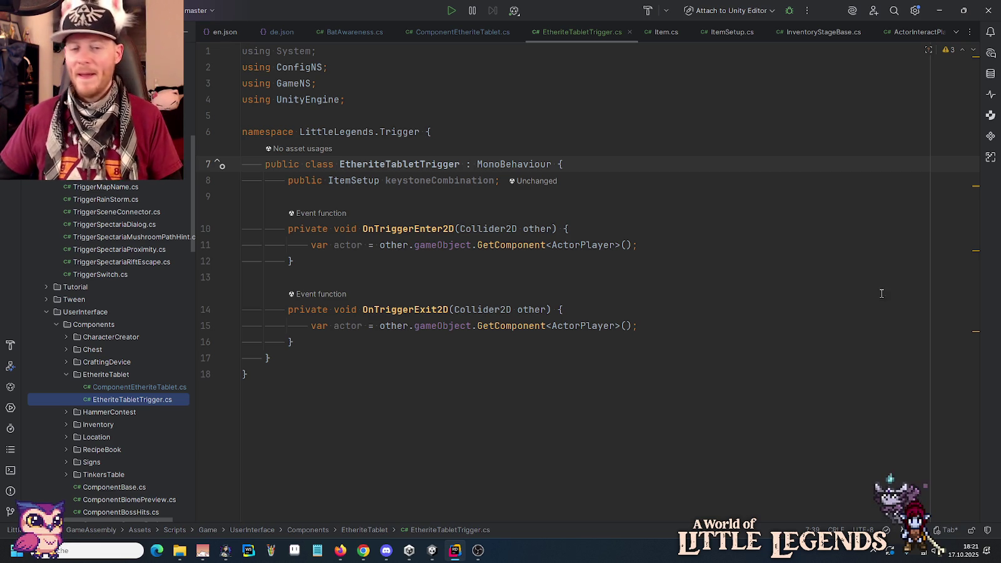
{"action": "key", "text": "alt+Tab"}
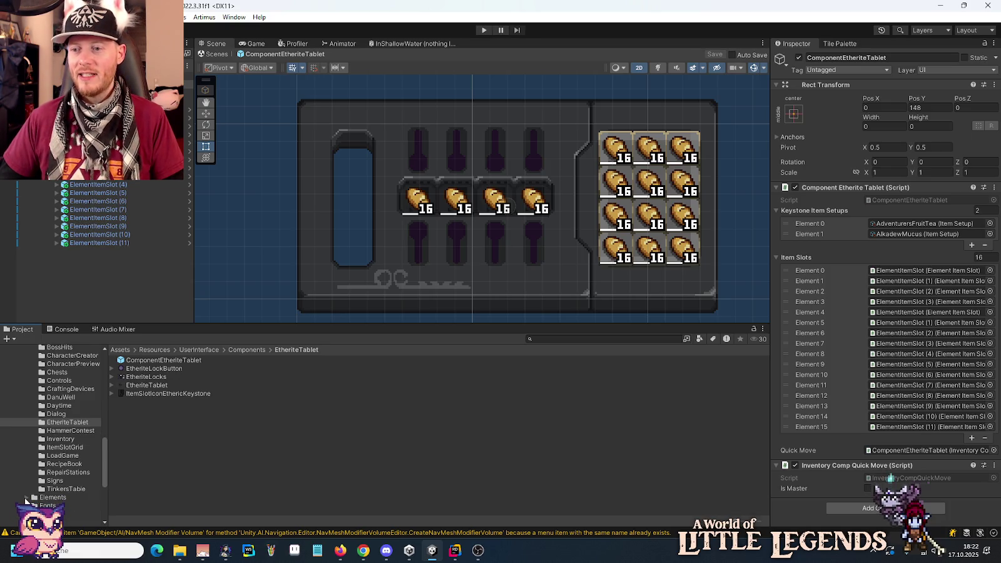
{"action": "scroll", "coordinate": [43, 457], "scroll_direction": "up", "scroll_amount": 3}
{"action": "left_click", "coordinate": [24, 463]}
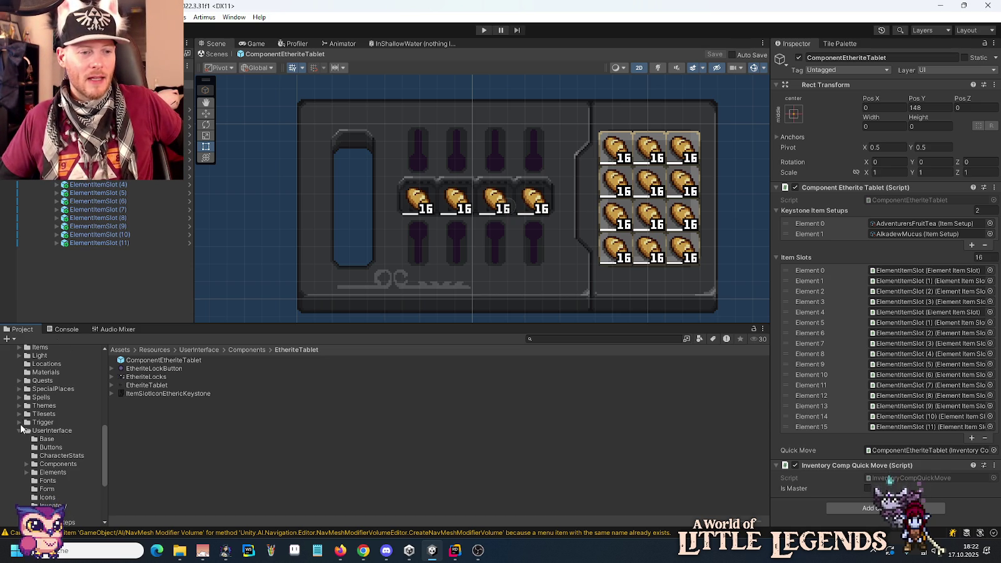
- Collapse the Themes and UserInterface folders, then expand Environment and open Lunari
{"action": "left_click", "coordinate": [19, 405]}
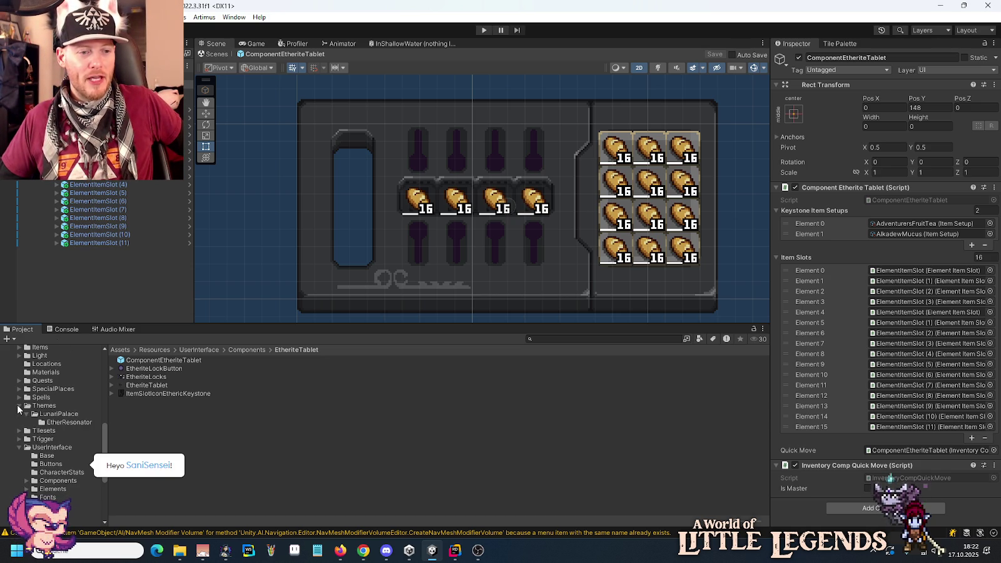
{"action": "left_click", "coordinate": [63, 422]}
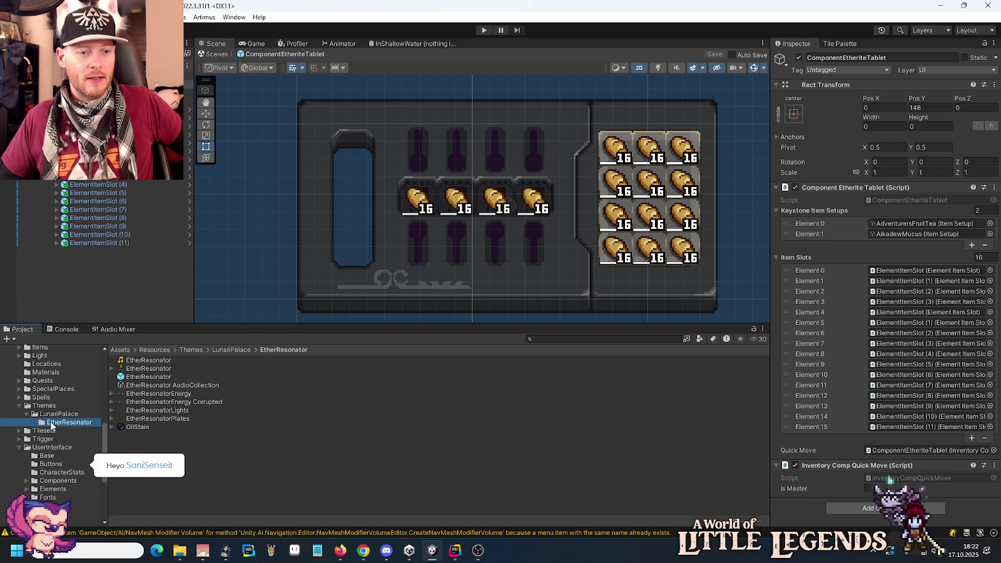
{"action": "left_click", "coordinate": [19, 406]}
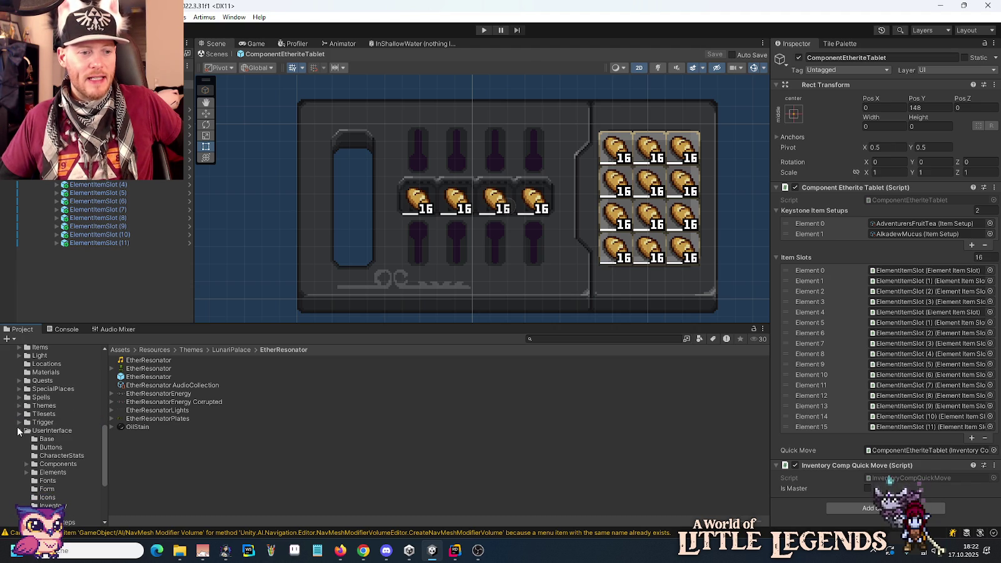
{"action": "left_click", "coordinate": [18, 431]}
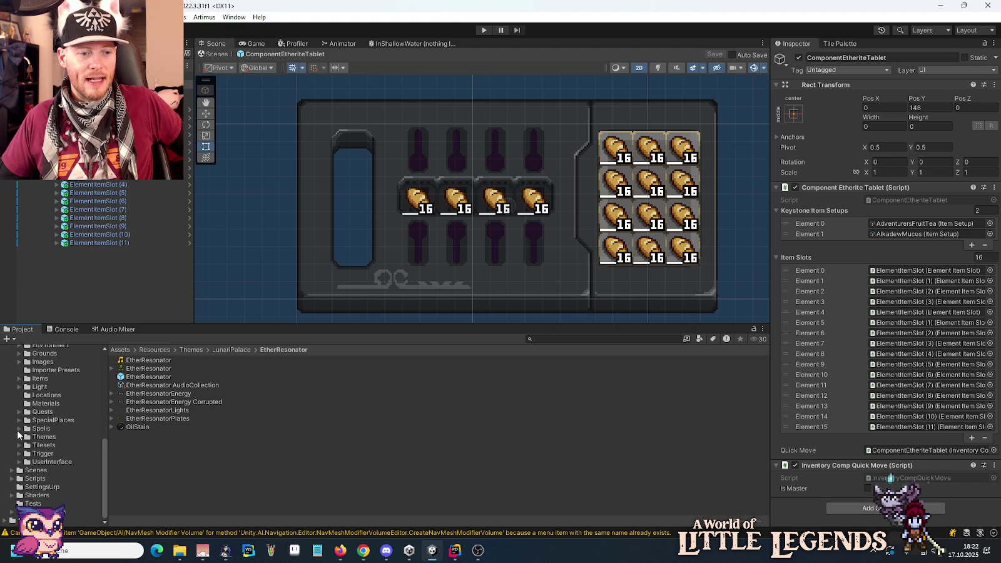
{"action": "scroll", "coordinate": [17, 432], "scroll_direction": "up", "scroll_amount": 3}
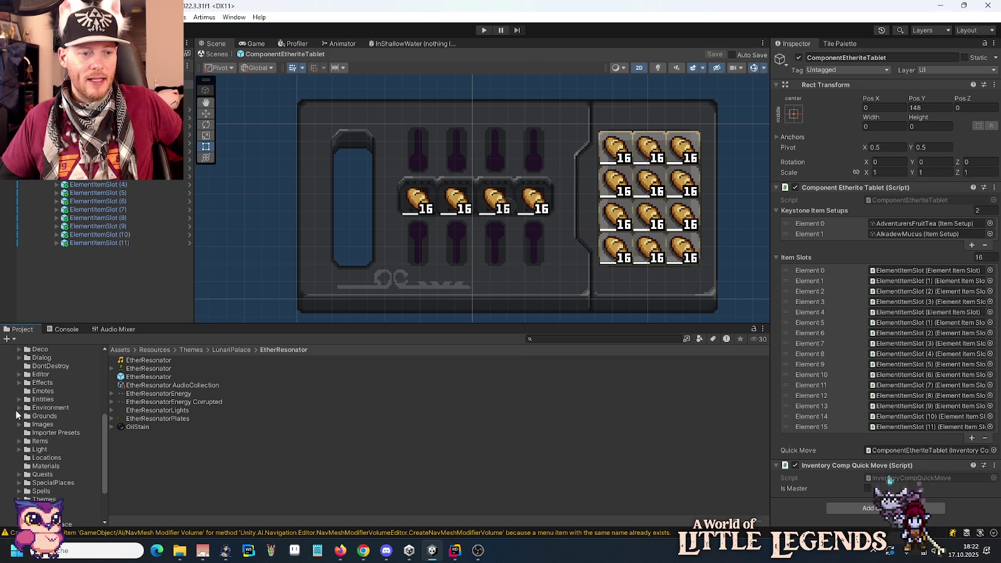
{"action": "left_click", "coordinate": [19, 407]}
{"action": "scroll", "coordinate": [17, 400], "scroll_direction": "down", "scroll_amount": 5}
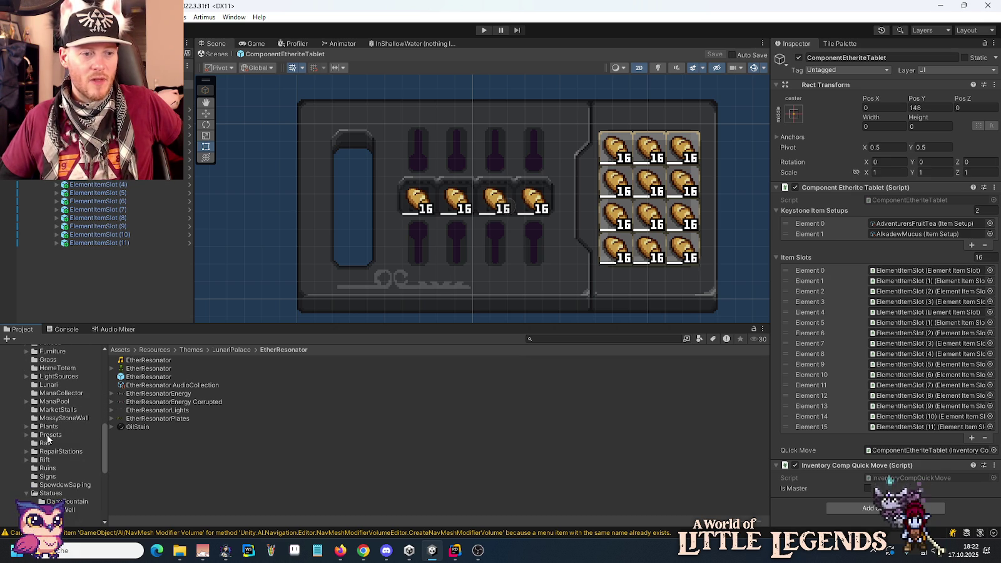
{"action": "left_click", "coordinate": [48, 384]}
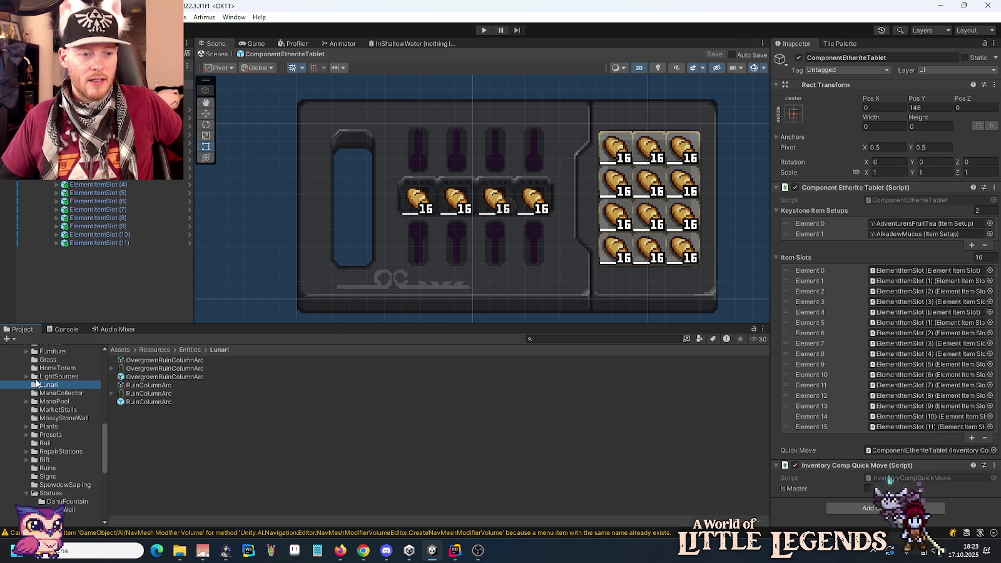
{"action": "left_click", "coordinate": [26, 494]}
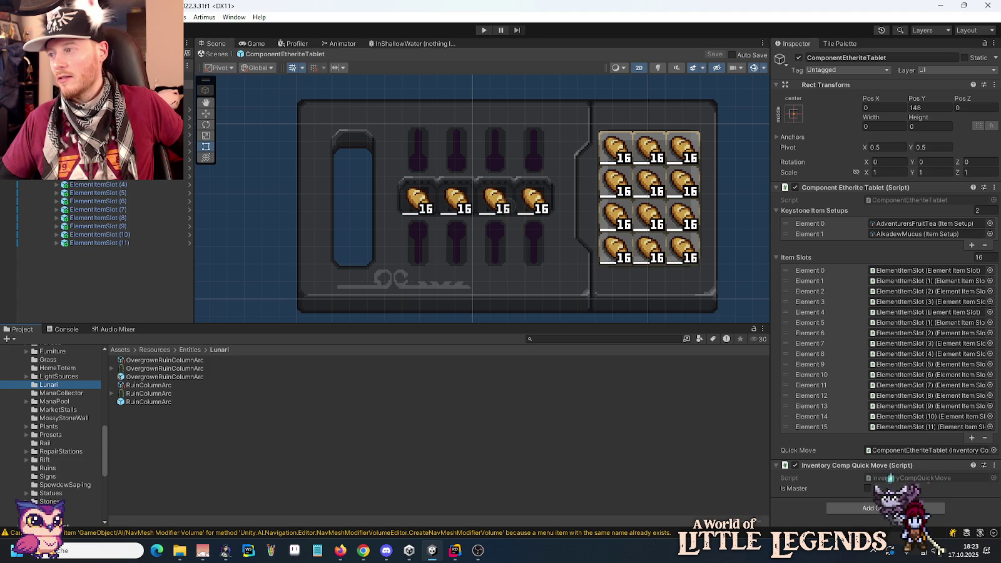
- Browse to Themes > LunariPalace and open the LunariPalace_Gate Base prefab with Move Distance 2.75
{"action": "scroll", "coordinate": [55, 426], "scroll_direction": "up", "scroll_amount": 2}
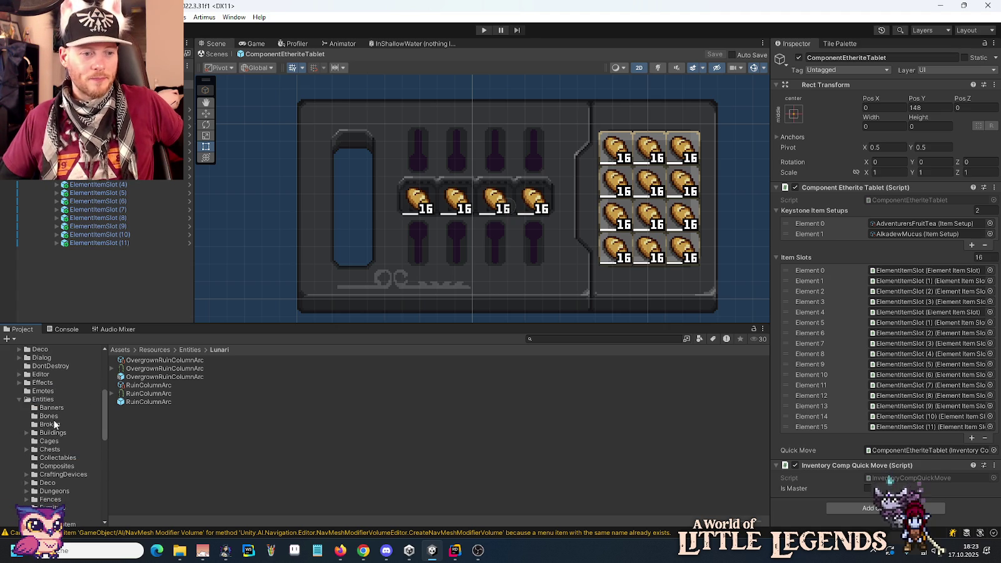
{"action": "left_click", "coordinate": [19, 400]}
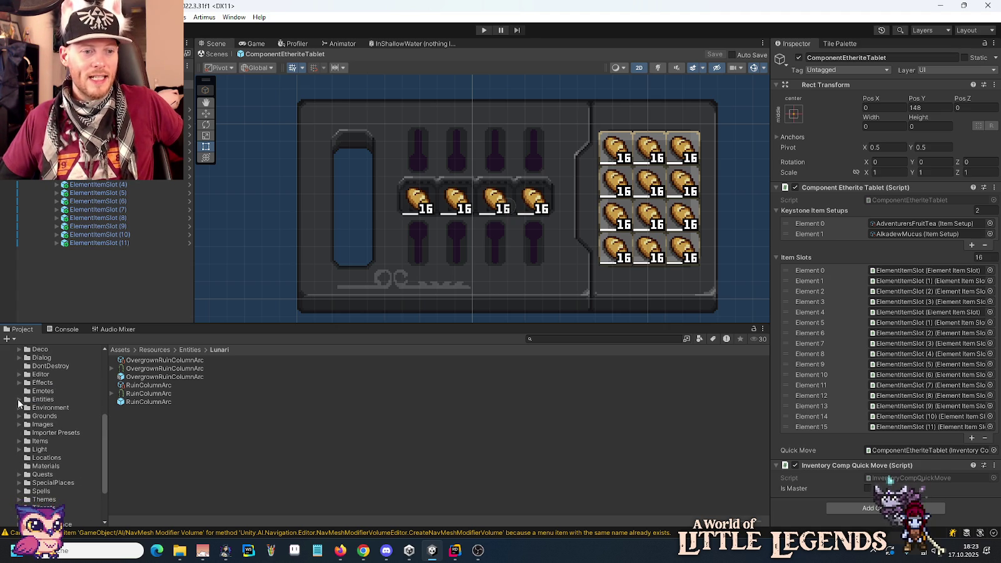
{"action": "scroll", "coordinate": [25, 441], "scroll_direction": "down", "scroll_amount": 2}
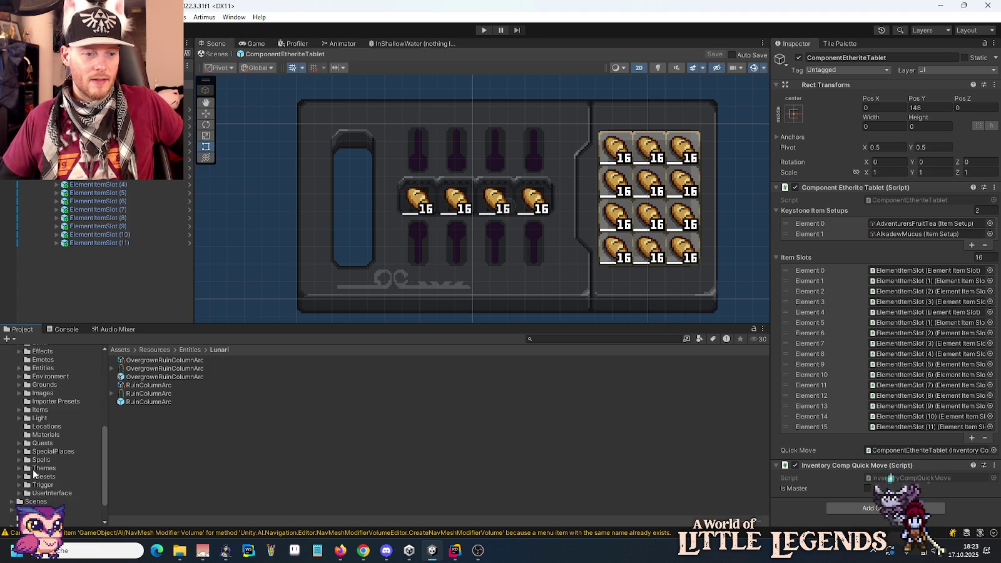
{"action": "left_click", "coordinate": [33, 469]}
{"action": "left_click", "coordinate": [19, 468]}
{"action": "left_click", "coordinate": [51, 477]}
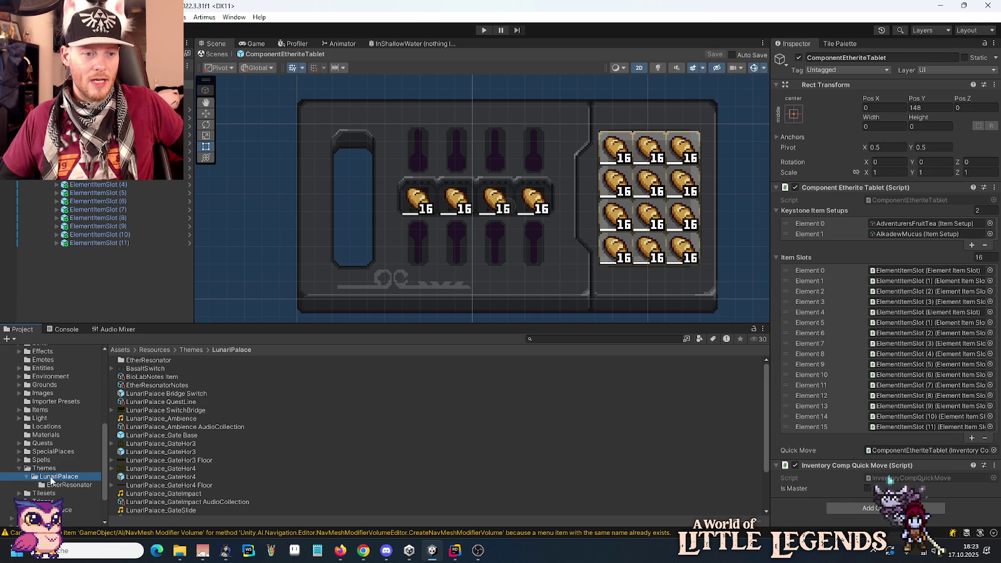
{"action": "scroll", "coordinate": [153, 389], "scroll_direction": "down", "scroll_amount": 2}
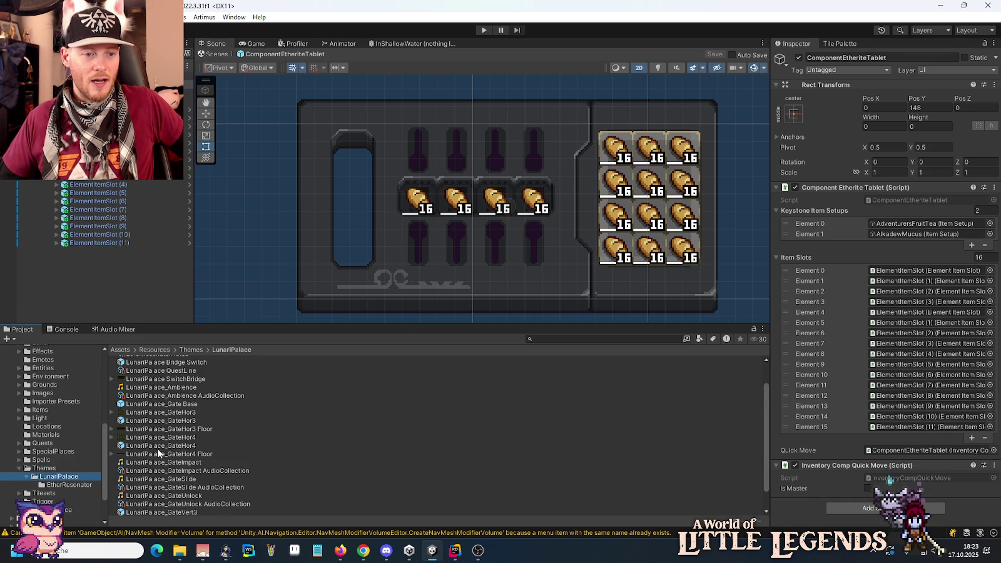
{"action": "scroll", "coordinate": [157, 448], "scroll_direction": "down", "scroll_amount": 2}
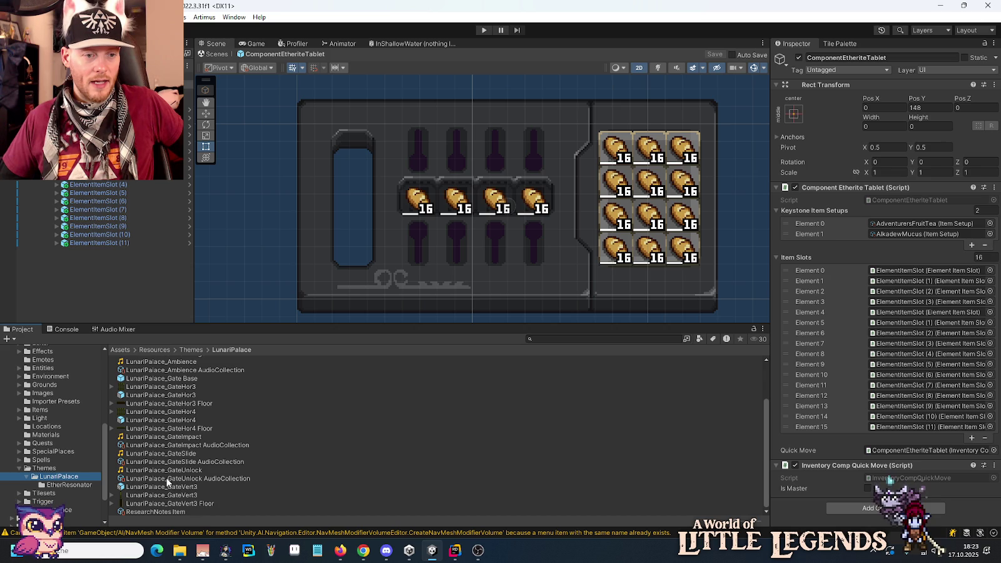
{"action": "double_click", "coordinate": [158, 379]}
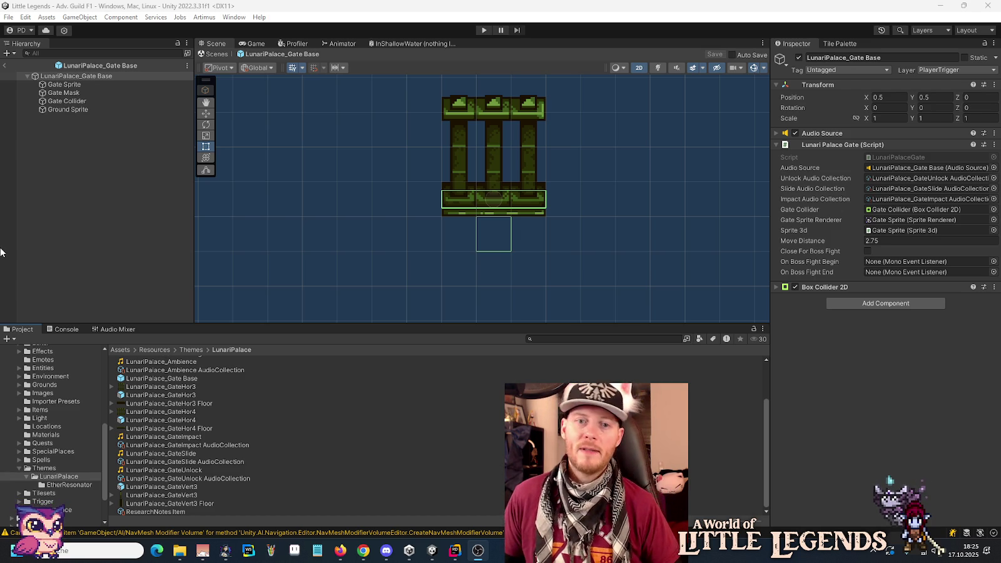
{"action": "right_click", "coordinate": [49, 76]}
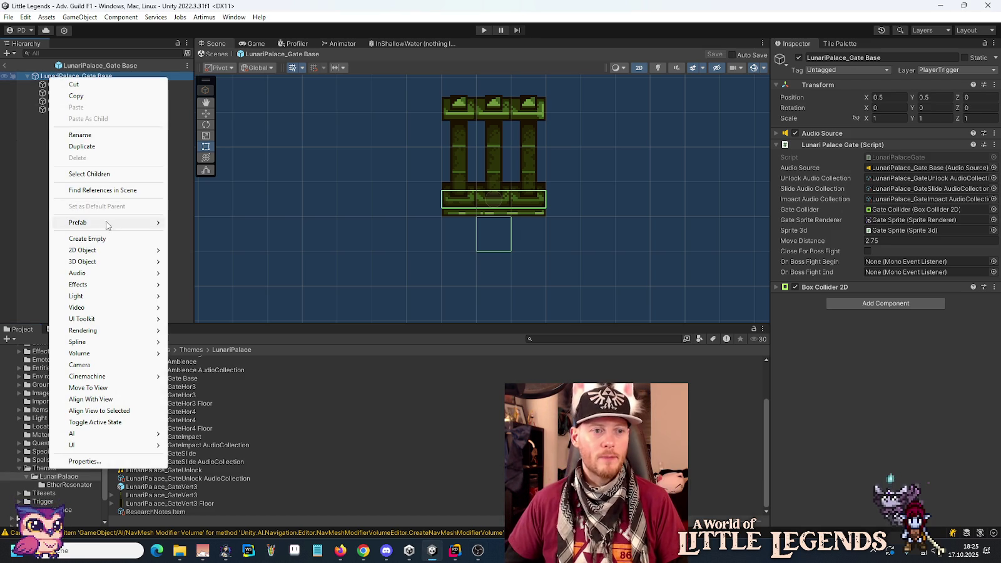
- Create an empty child under the gate root named EtheriteTabletTrigger
{"action": "left_click", "coordinate": [104, 238]}
{"action": "type", "text": "EtheriteTabletTrig"}
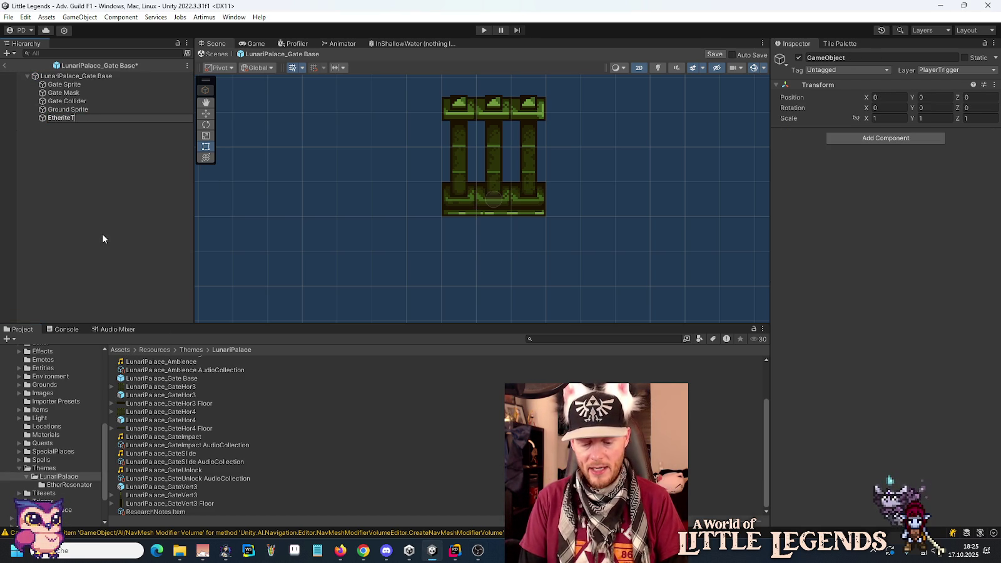
{"action": "type", "text": "ger"}
{"action": "key", "text": "Return"}
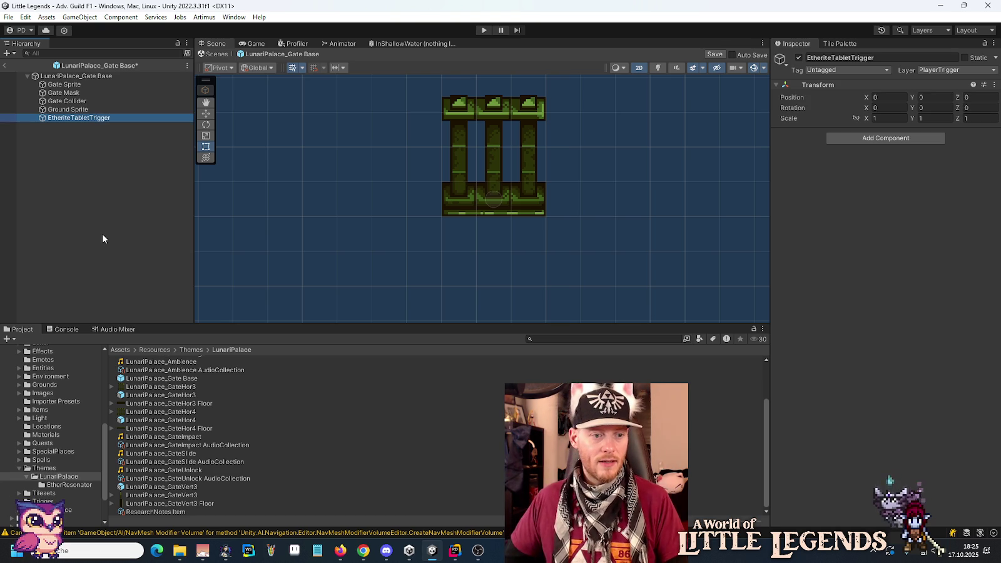
- Save EtheriteTabletTrigger as a prefab in UserInterface/Components/EtheriteTablet
{"action": "scroll", "coordinate": [71, 413], "scroll_direction": "down", "scroll_amount": 3}
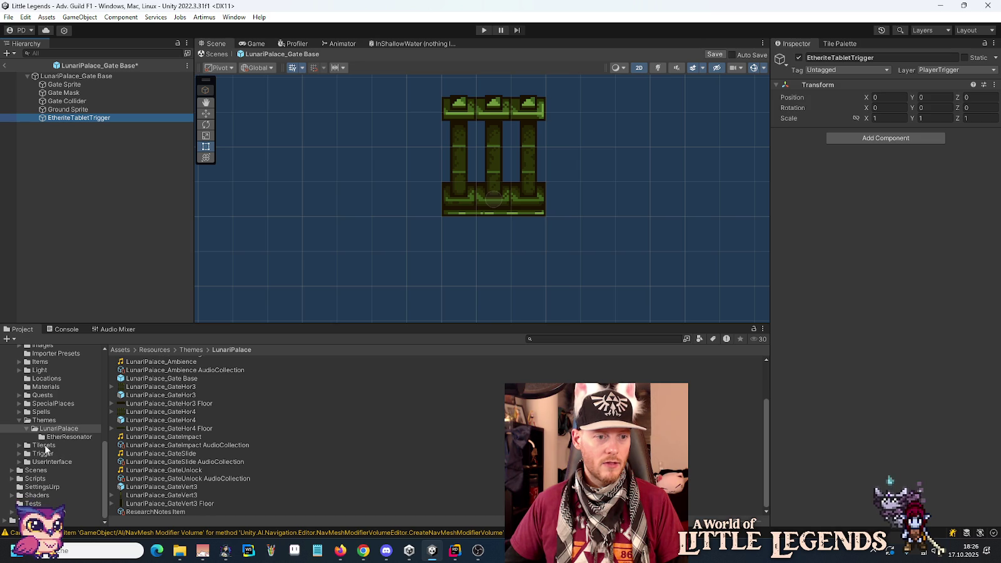
{"action": "left_click", "coordinate": [19, 421]}
{"action": "left_click", "coordinate": [20, 461]}
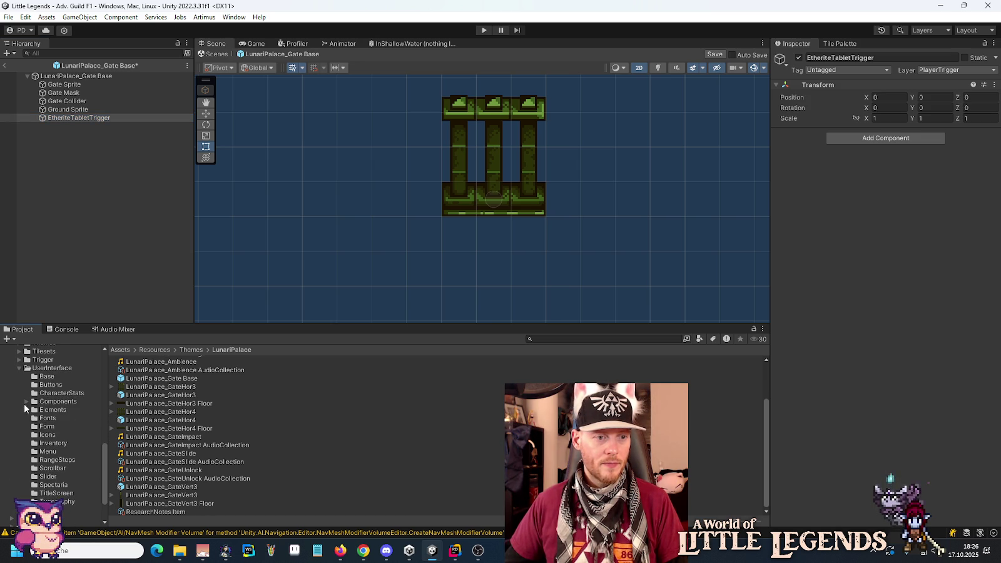
{"action": "left_click", "coordinate": [26, 401]}
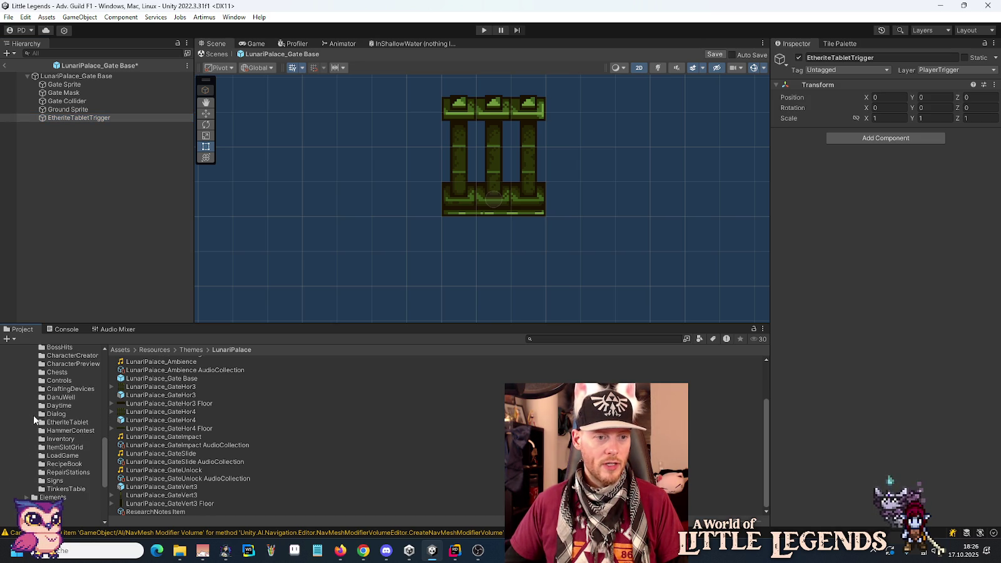
{"action": "mouse_move", "coordinate": [55, 117]}
{"action": "left_mouse_down"}
{"action": "mouse_move", "coordinate": [62, 432]}
{"action": "mouse_move", "coordinate": [68, 264]}
{"action": "left_mouse_up"}
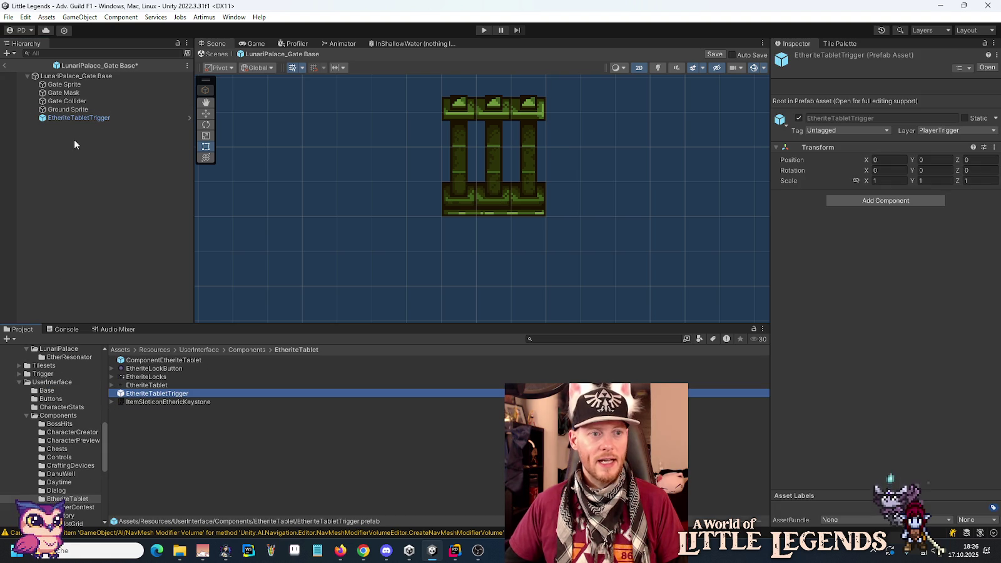
- Add the Etherite Tablet Trigger script to the EtheriteTabletTrigger prefab and view its code in Rider
{"action": "left_click", "coordinate": [189, 119]}
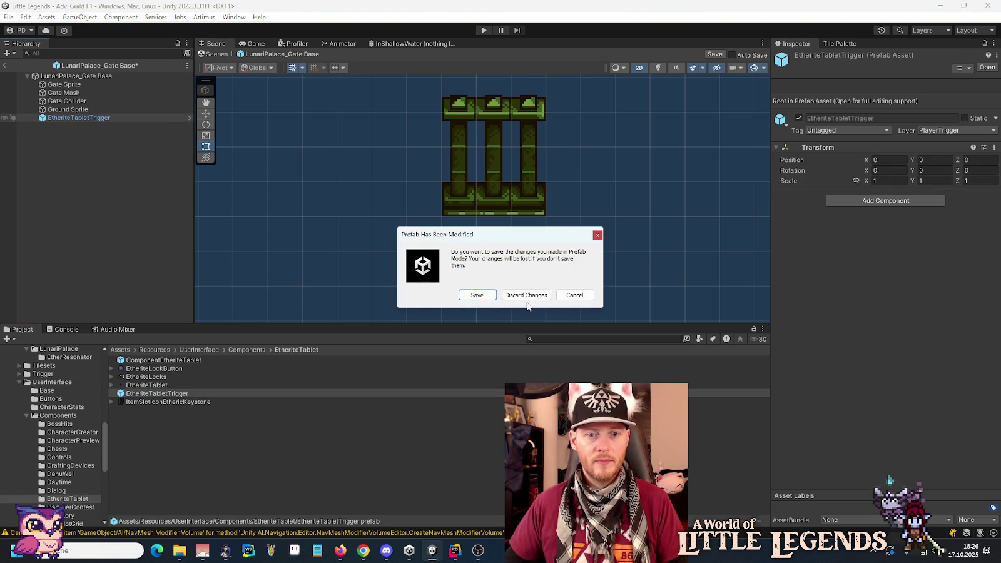
{"action": "left_click", "coordinate": [480, 294]}
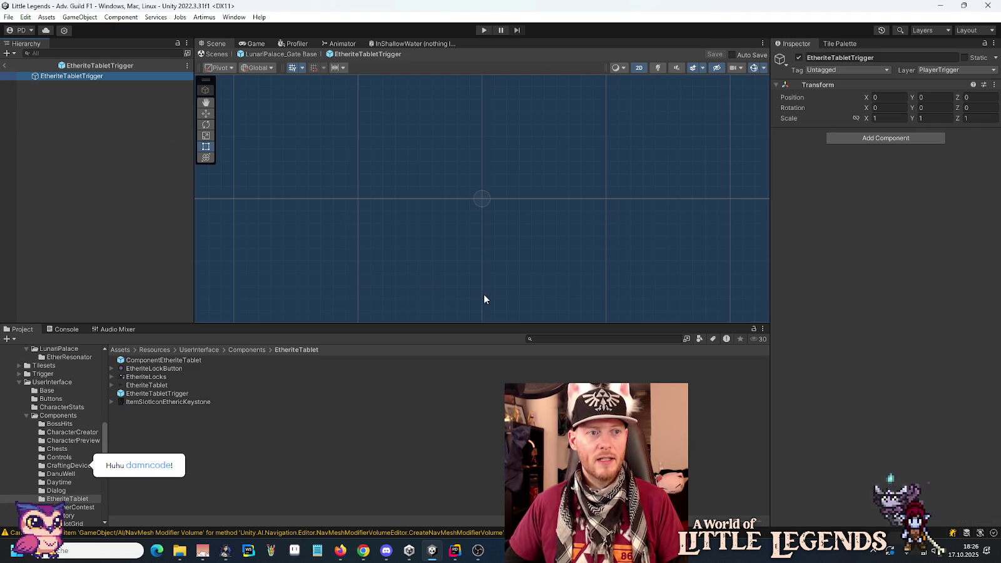
{"action": "left_click", "coordinate": [880, 144]}
{"action": "type", "text": "ether"}
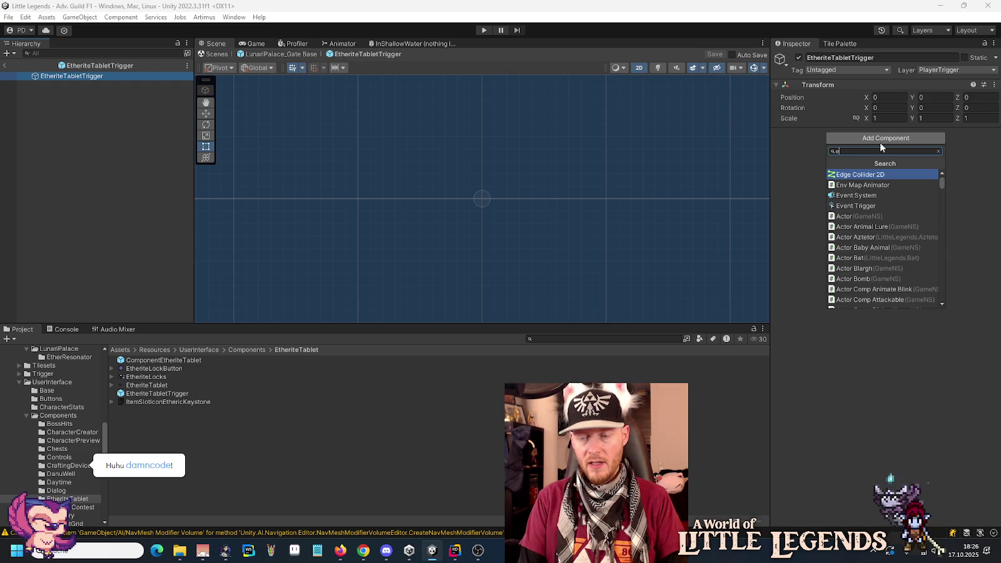
{"action": "key", "text": "Down"}
{"action": "key", "text": "Down"}
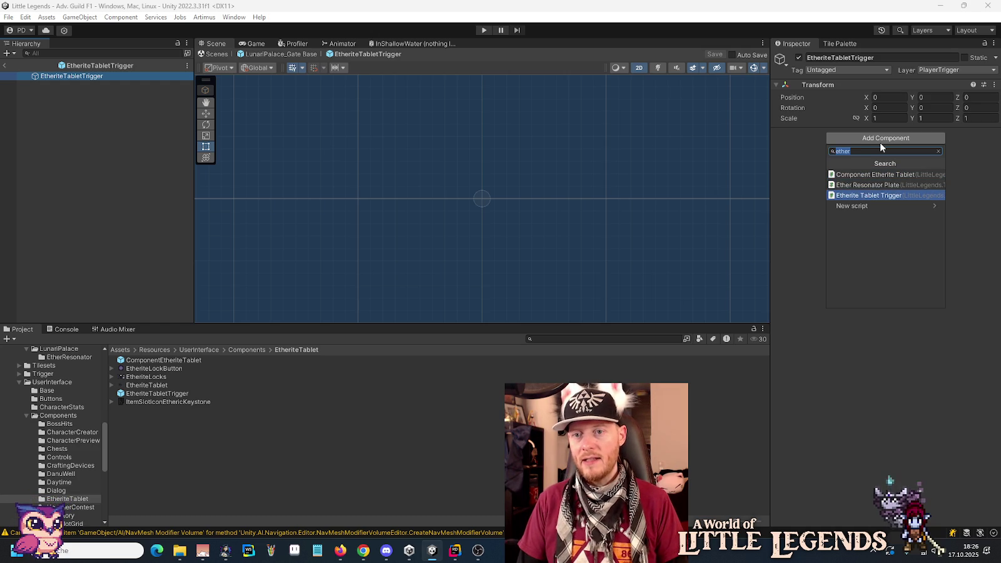
{"action": "key", "text": "Return"}
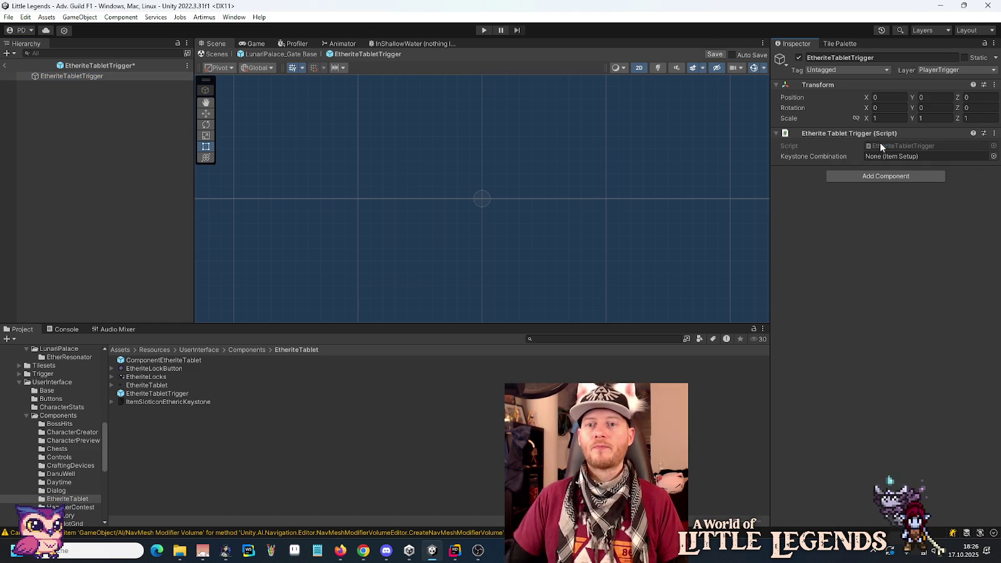
{"action": "left_click", "coordinate": [455, 550]}
{"action": "left_click", "coordinate": [380, 181]}
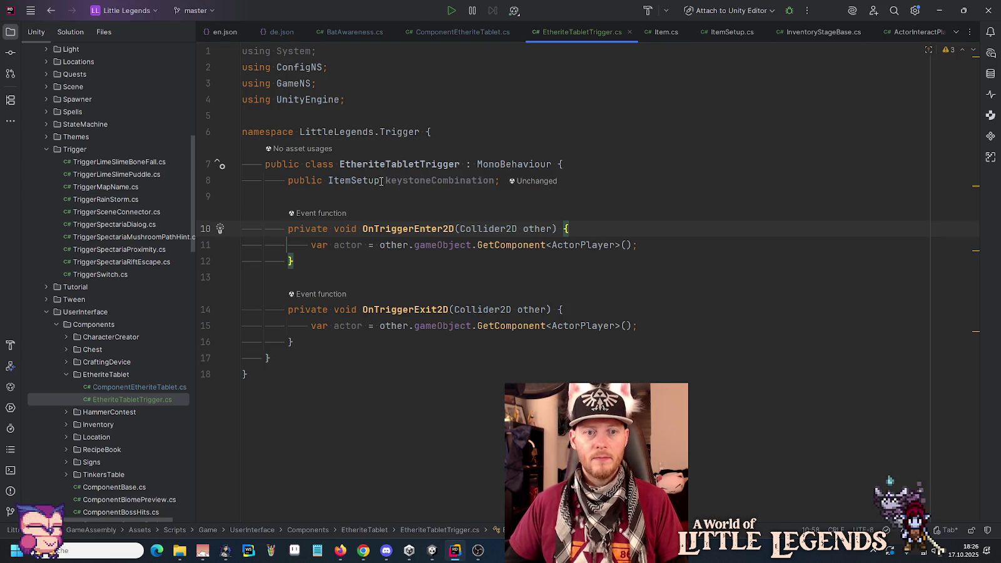
- Declare keystoneCombination as an ItemSetup[] initialized with new ItemSetup[4]
{"action": "type", "text": "["}
{"action": "left_click", "coordinate": [478, 132]}
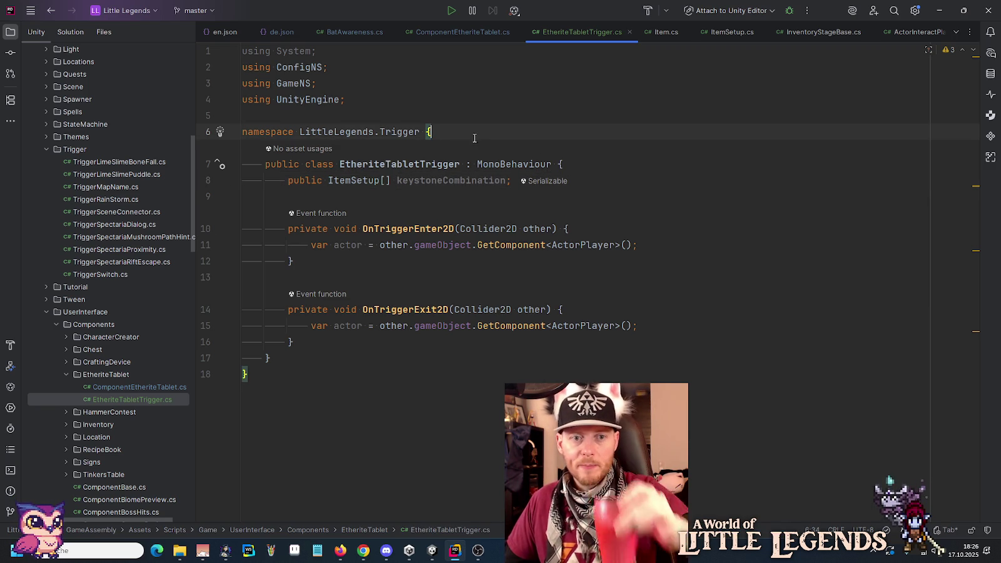
{"action": "left_click", "coordinate": [386, 180]}
{"action": "type", "text": "4"}
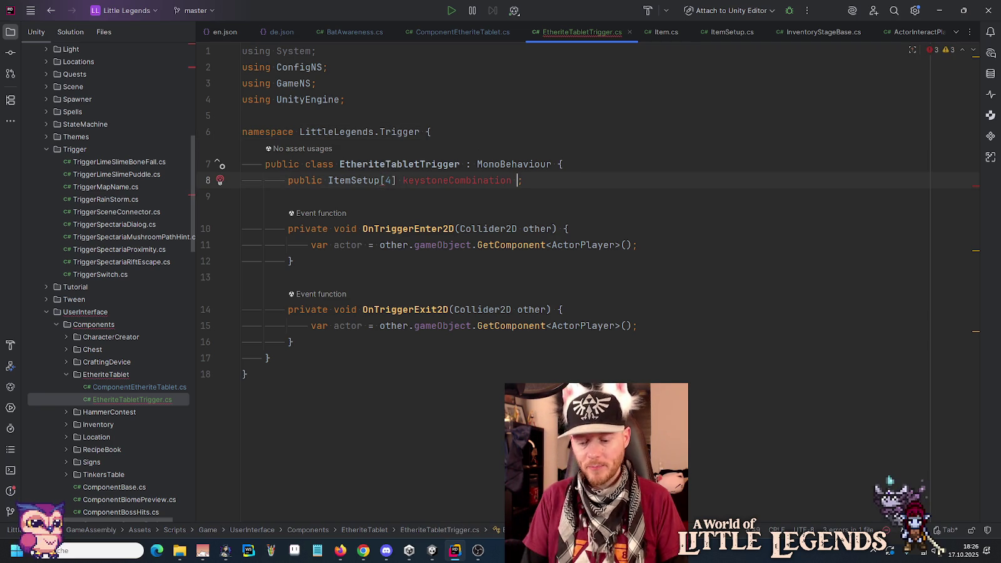
{"action": "type", "text": "="}
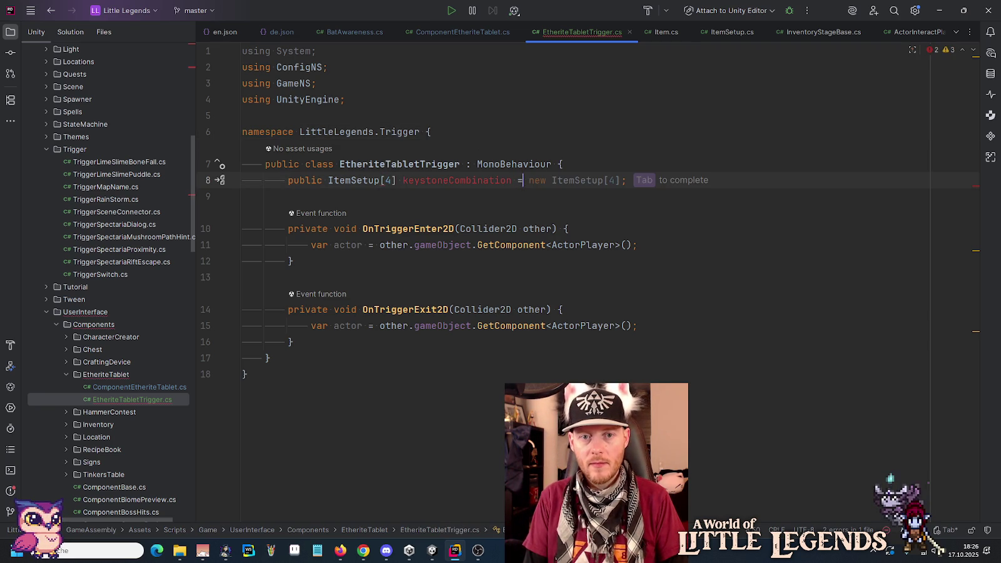
{"action": "key", "text": "Tab"}
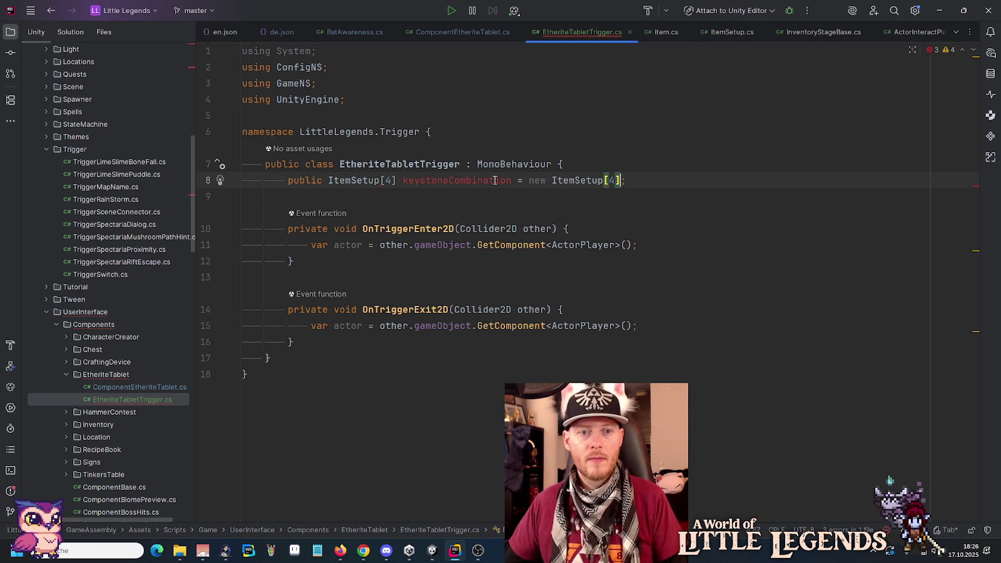
{"action": "left_click", "coordinate": [388, 180]}
{"action": "key", "text": "BackSpace"}
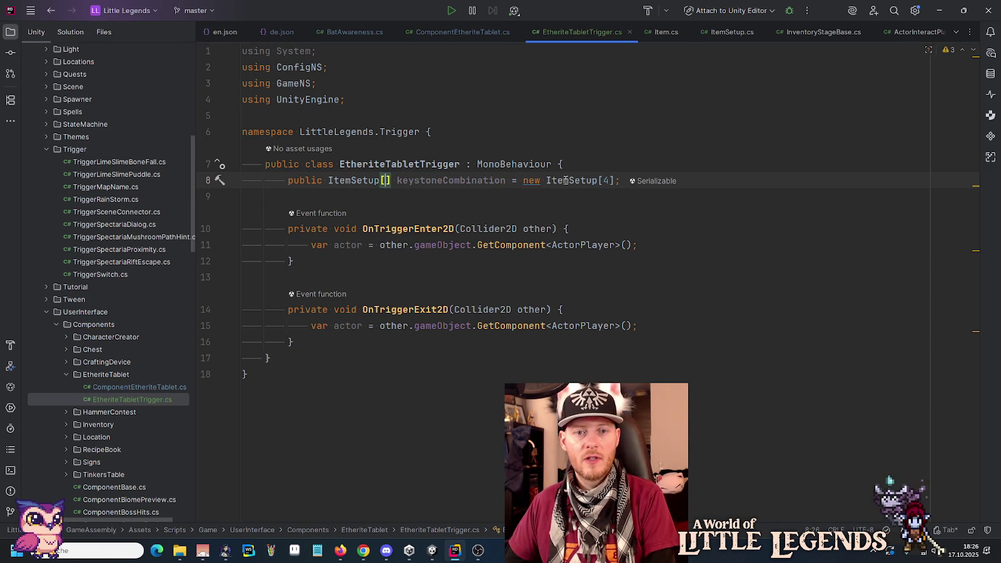
{"action": "left_click", "coordinate": [585, 162]}
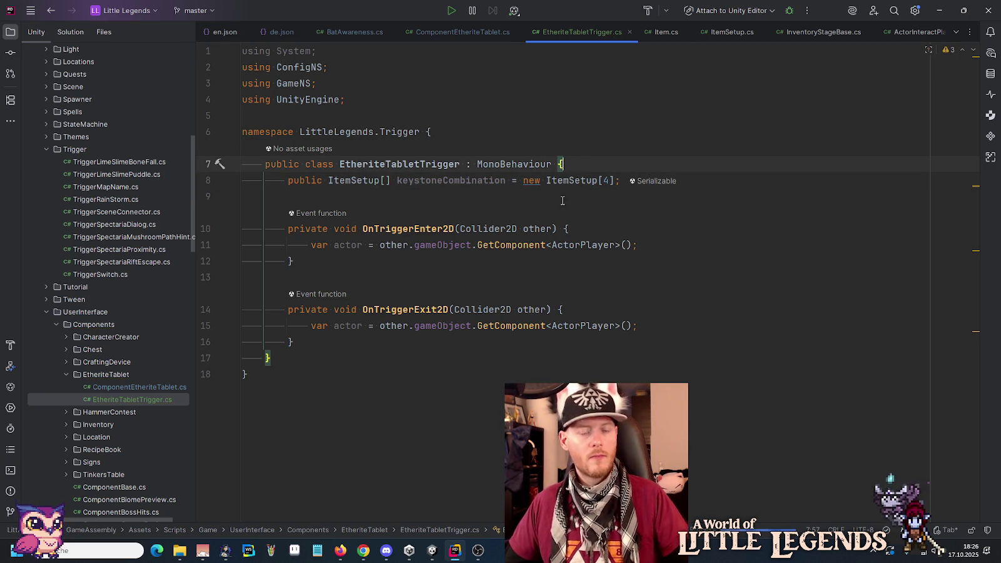
- Check Keystone Combination in Unity, then delete the ItemSetup[4] initializer in Rider
{"action": "left_click", "coordinate": [432, 551]}
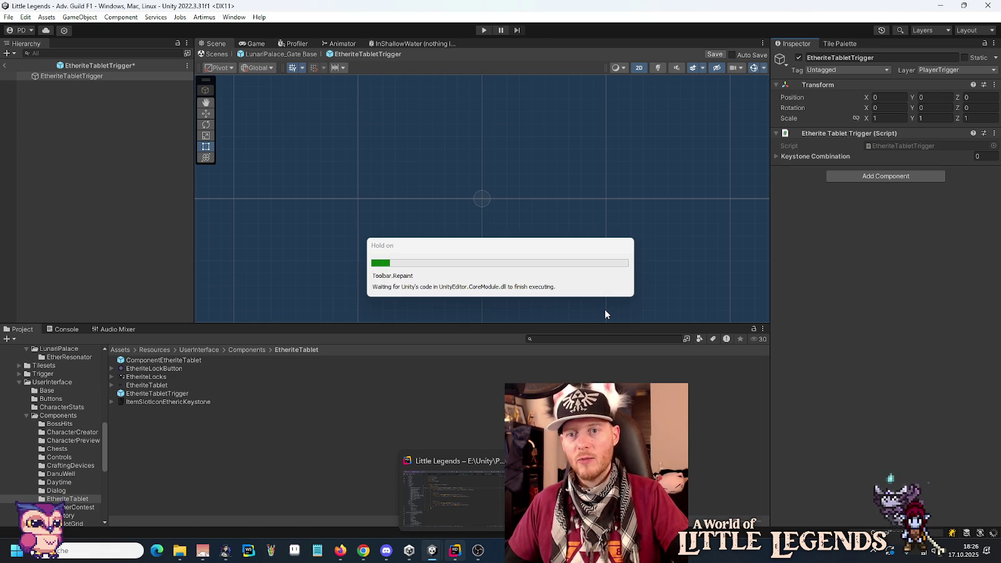
{"action": "left_click", "coordinate": [773, 157]}
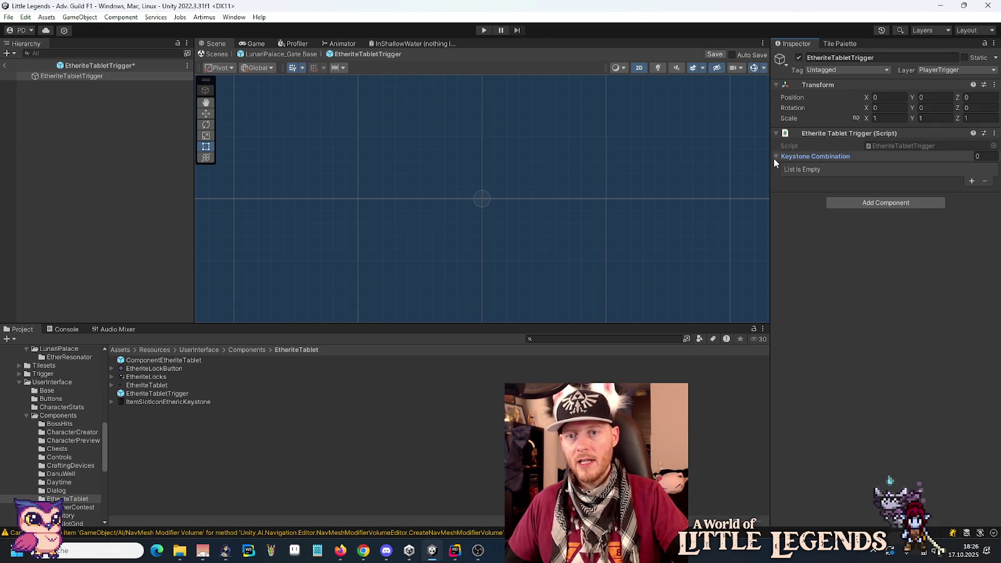
{"action": "left_click", "coordinate": [774, 157]}
{"action": "key", "text": "alt+Tab"}
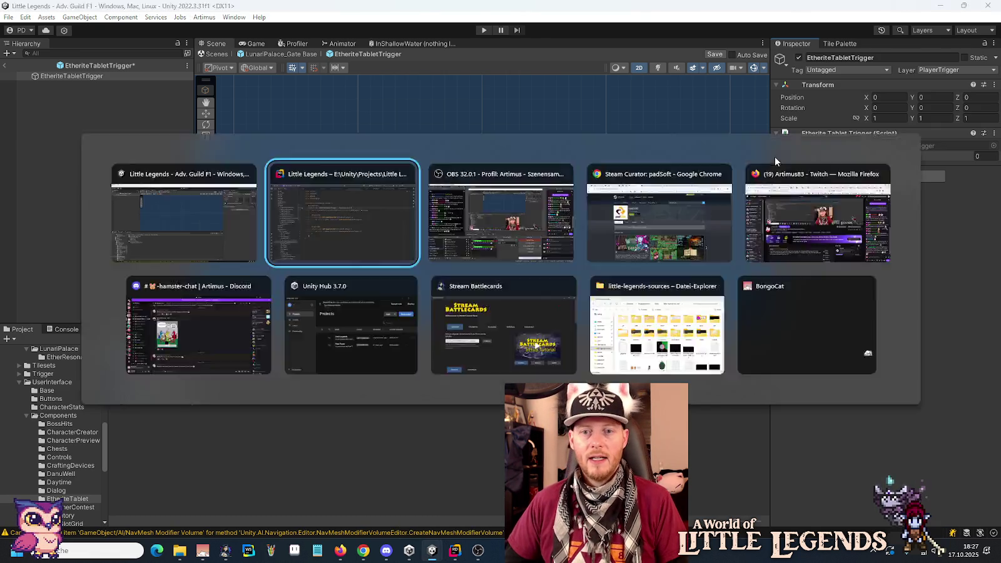
{"action": "left_click", "coordinate": [616, 182]}
{"action": "key", "text": "ctrl+shift+Left"}
{"action": "key", "text": "ctrl+shift+Left"}
{"action": "key", "text": "ctrl+shift+Left"}
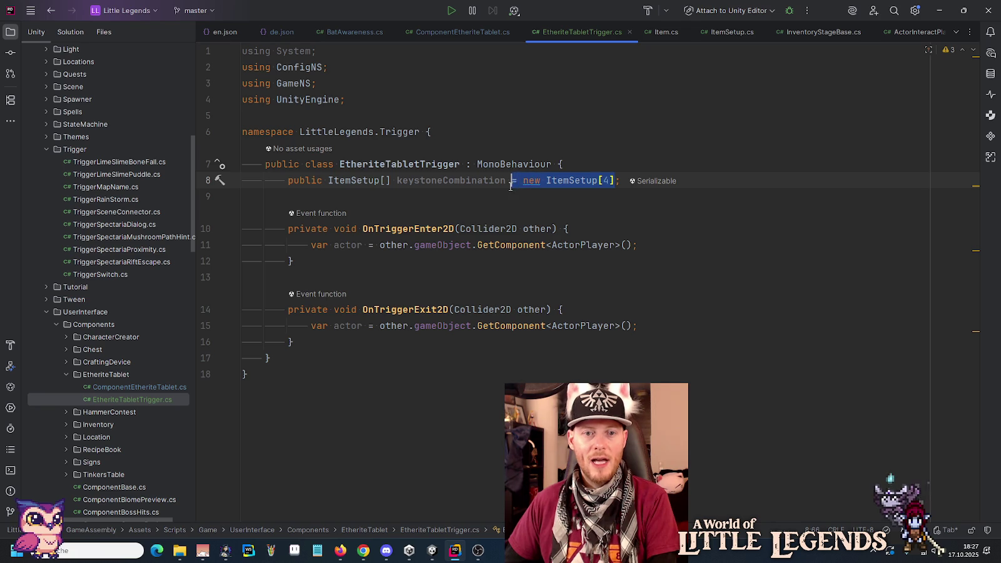
{"action": "key", "text": "BackSpace"}
{"action": "left_click", "coordinate": [606, 151]}
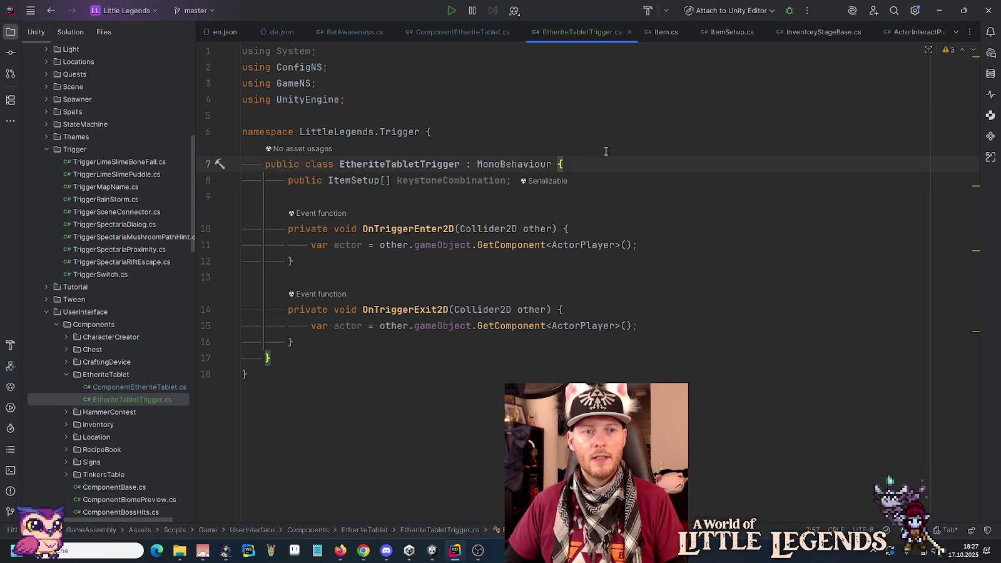
{"action": "key", "text": "alt+Tab"}
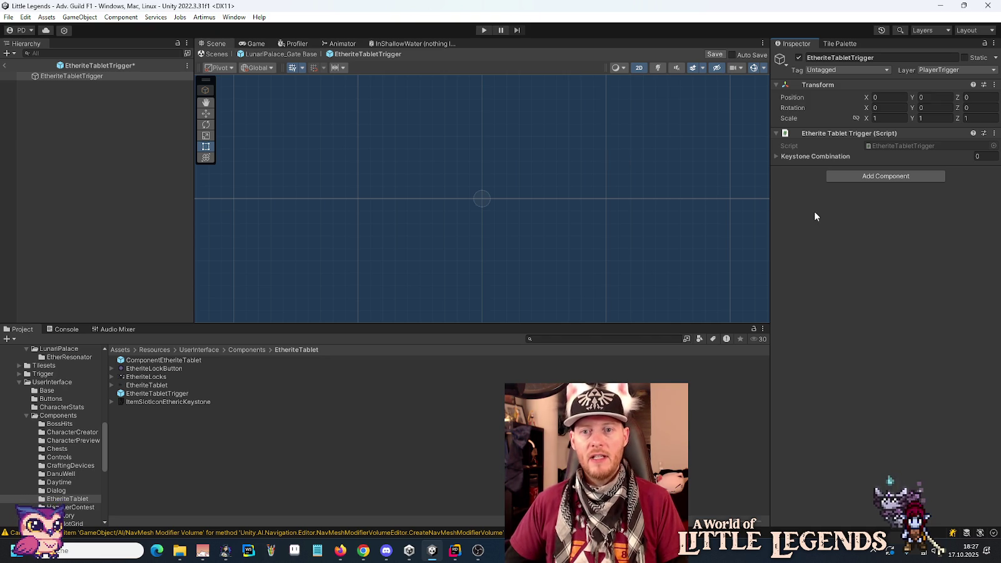
- Open the Add Component search on the recompiled EtheriteTabletTrigger prefab
{"action": "left_click", "coordinate": [898, 178]}
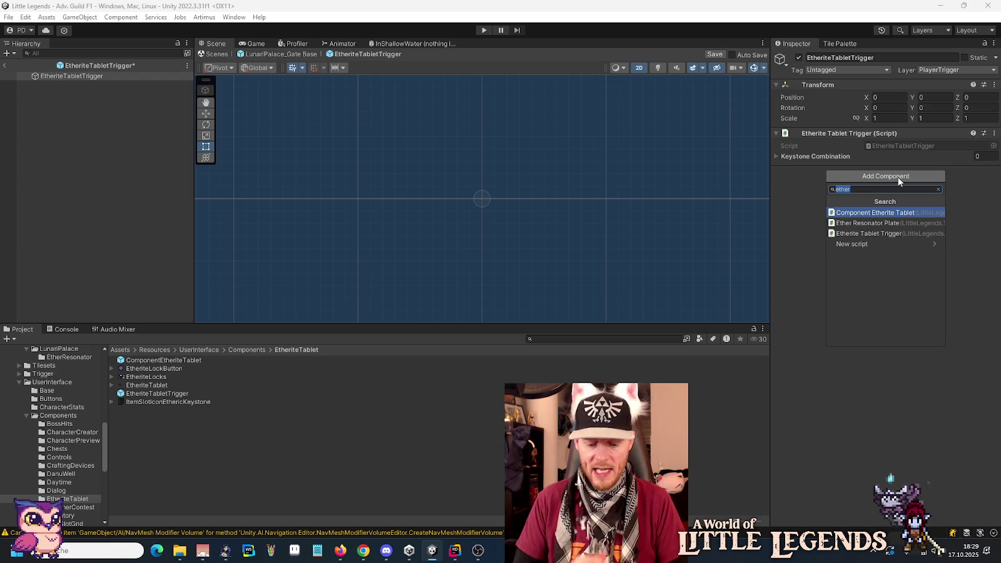
- Add a Box Collider 2D to the prefab and tick Is Trigger
{"action": "type", "text": "box"}
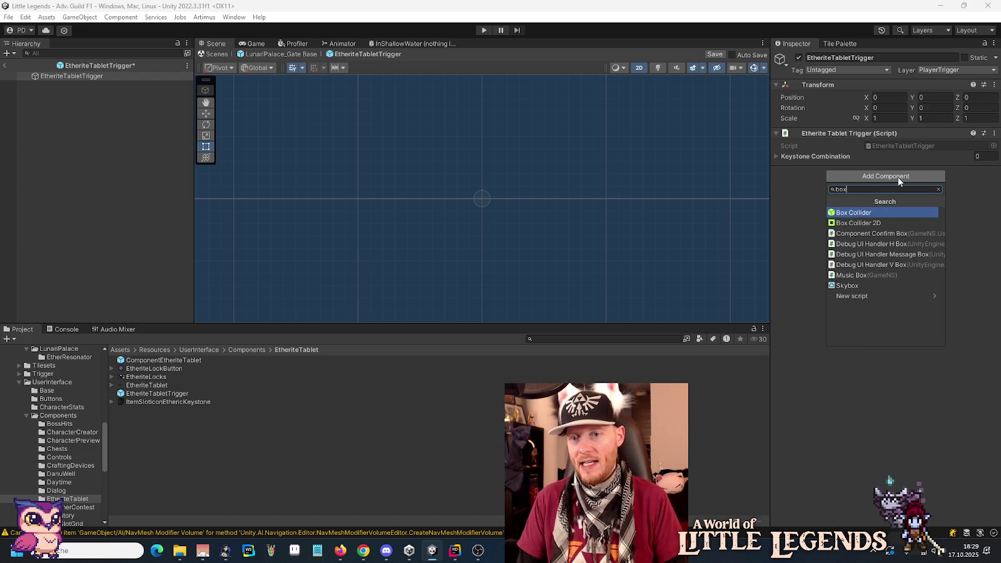
{"action": "key", "text": "Down"}
{"action": "key", "text": "Return"}
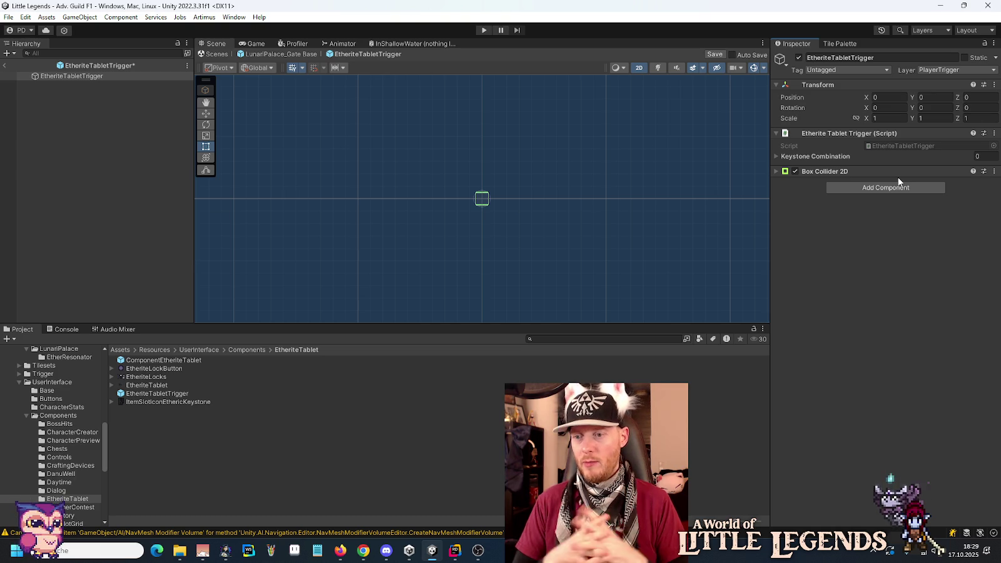
{"action": "left_click", "coordinate": [831, 172]}
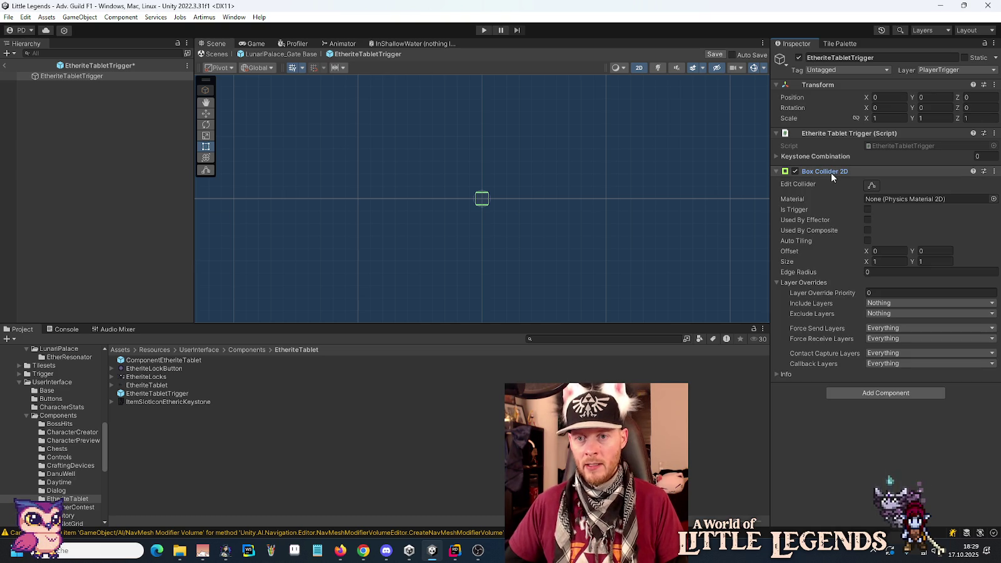
{"action": "left_click", "coordinate": [868, 209]}
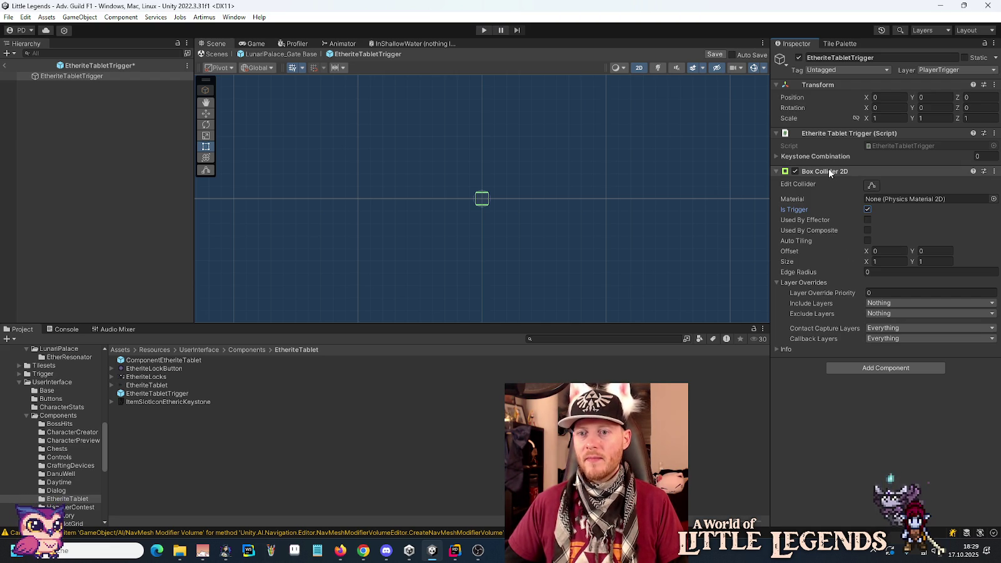
- Set the collider Size to 2 by 2 and save the prefab
{"action": "left_click", "coordinate": [893, 261]}
{"action": "type", "text": "2"}
{"action": "left_click", "coordinate": [926, 261]}
{"action": "type", "text": "2"}
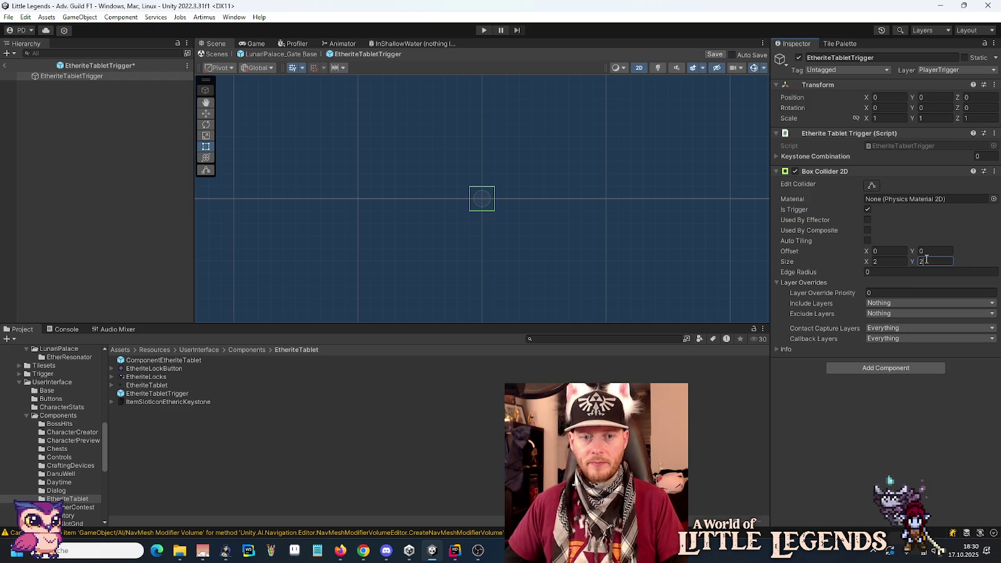
{"action": "key", "text": "ctrl+s"}
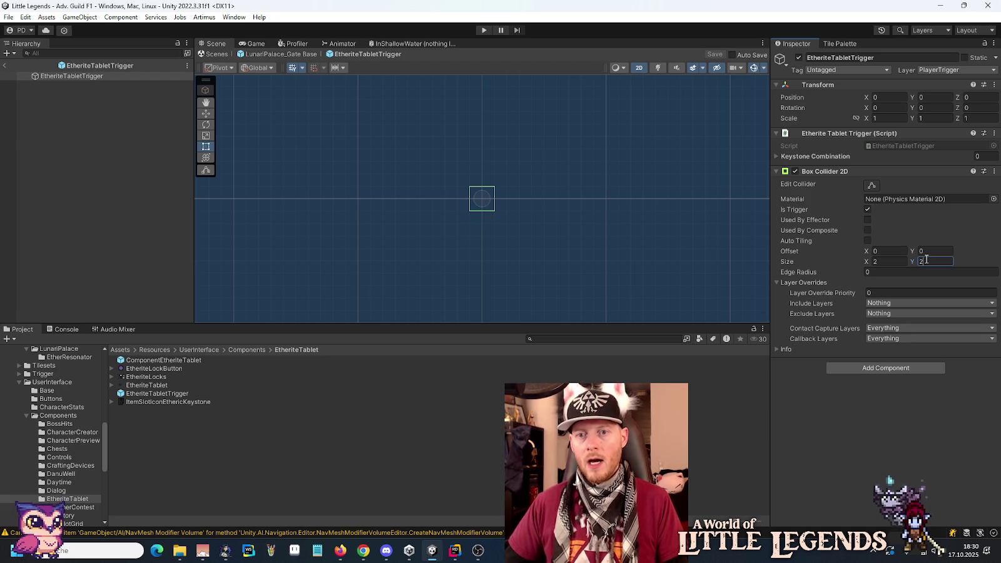
{"action": "left_click", "coordinate": [828, 172]}
{"action": "left_click", "coordinate": [828, 171]}
{"action": "left_click", "coordinate": [829, 170]}
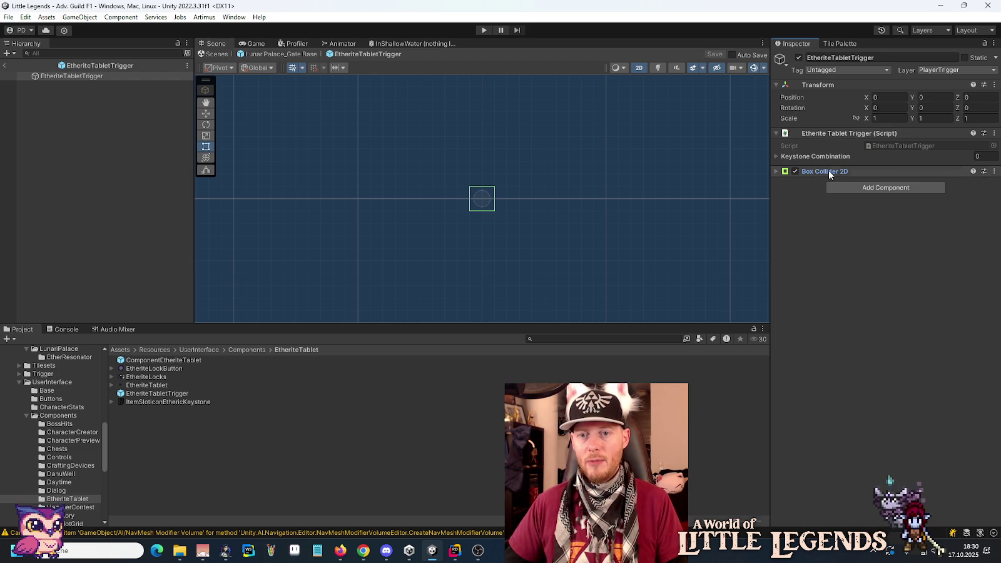
{"action": "left_click", "coordinate": [455, 550]}
- Add a public Collider2D _collider field above keystoneCombination in the trigger script
{"action": "left_click", "coordinate": [628, 189]}
{"action": "key", "text": "Up"}
{"action": "key", "text": "Home"}
{"action": "key", "text": "Return"}
{"action": "key", "text": "Return"}
{"action": "key", "text": "Up"}
{"action": "key", "text": "Up"}
{"action": "type", "text": "pu"}
{"action": "key", "text": "Return"}
{"action": "type", "text": "Coll"}
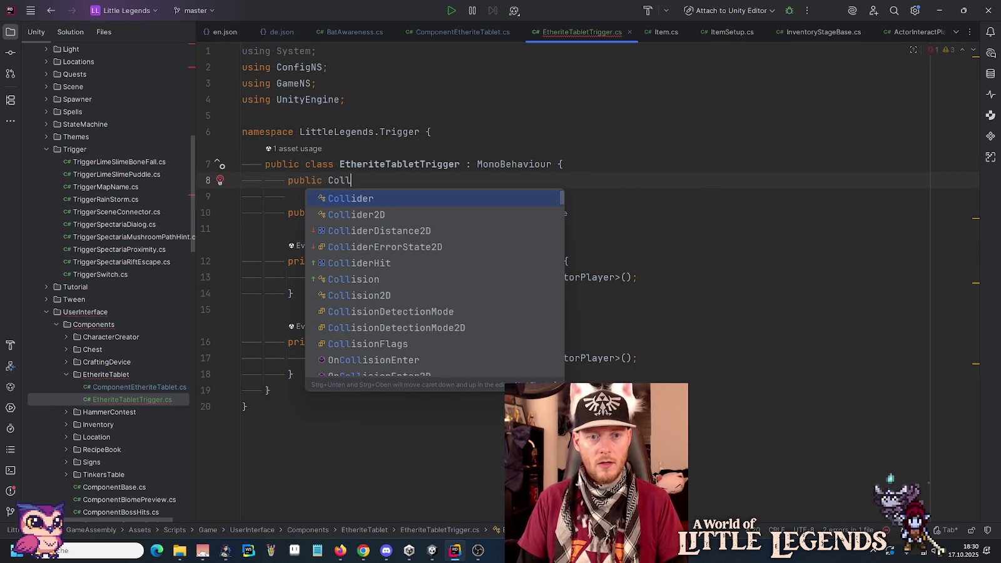
{"action": "key", "text": "Down"}
{"action": "key", "text": "Return"}
{"action": "type", "text": "_collider;"}
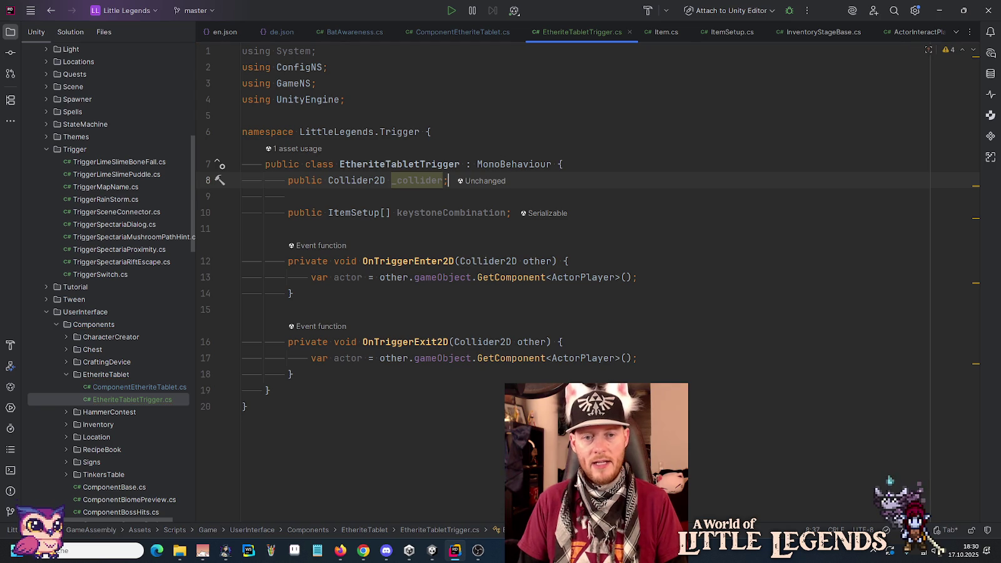
{"action": "key", "text": "Return"}
- Add a public ParticleSystem _particleSystem field below the collider field
{"action": "type", "text": "public PS"}
{"action": "key", "text": "Return"}
{"action": "key", "text": "Tab"}
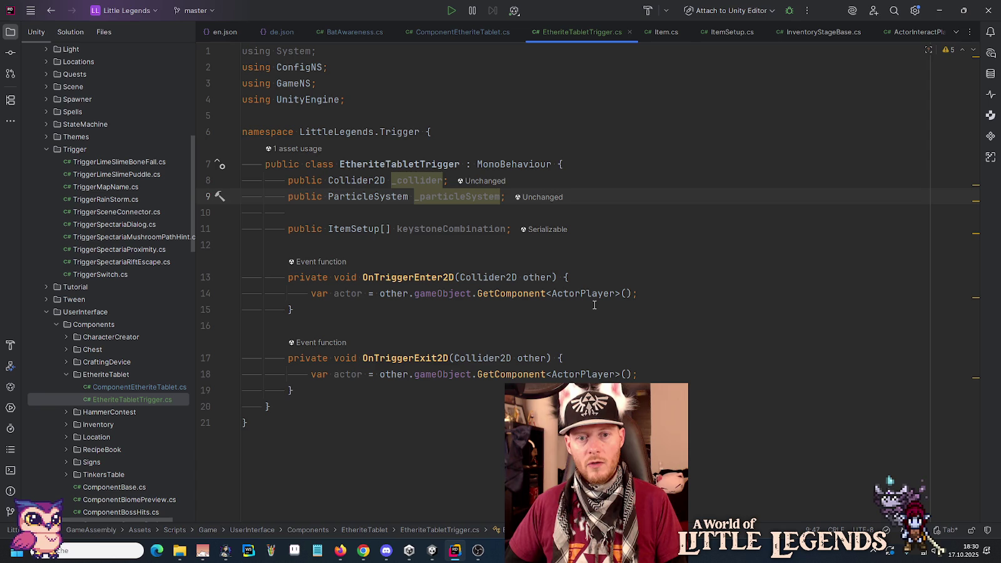
{"action": "left_click", "coordinate": [658, 294]}
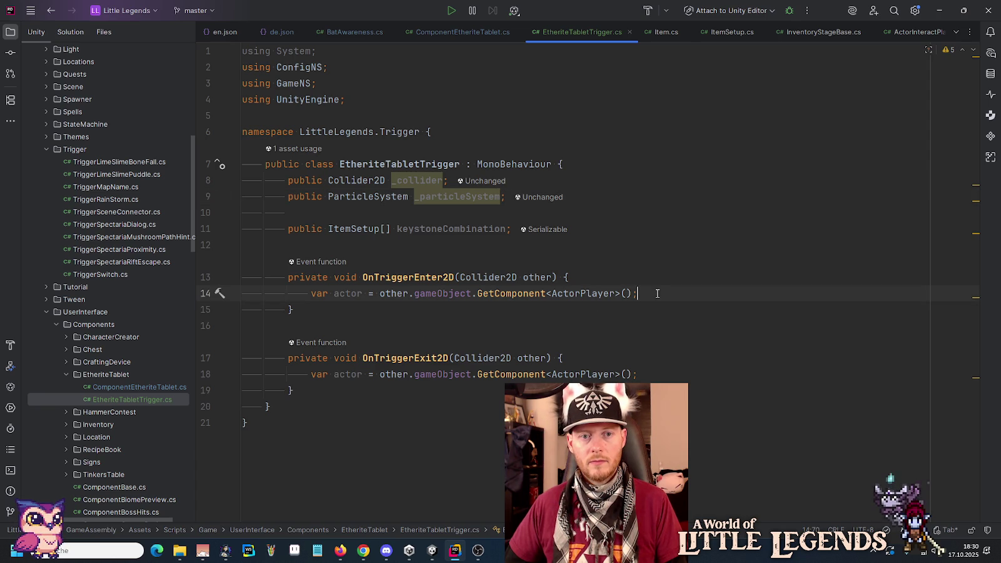
- Assign the prefab's Box Collider 2D to the script's Collider field and save
{"action": "left_click", "coordinate": [432, 550]}
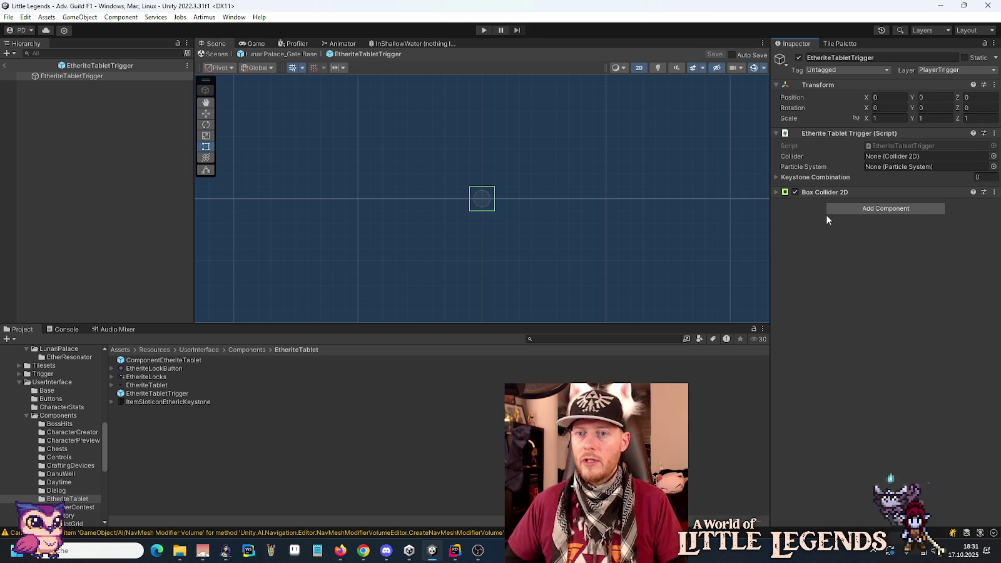
{"action": "left_click_drag", "start_coordinate": [843, 187], "coordinate": [876, 158]}
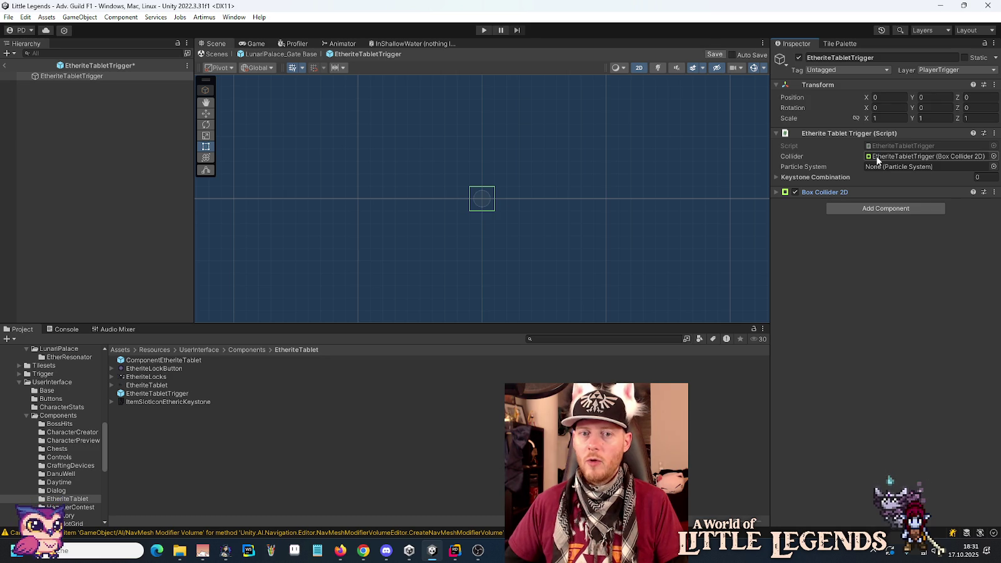
{"action": "key", "text": "ctrl+s"}
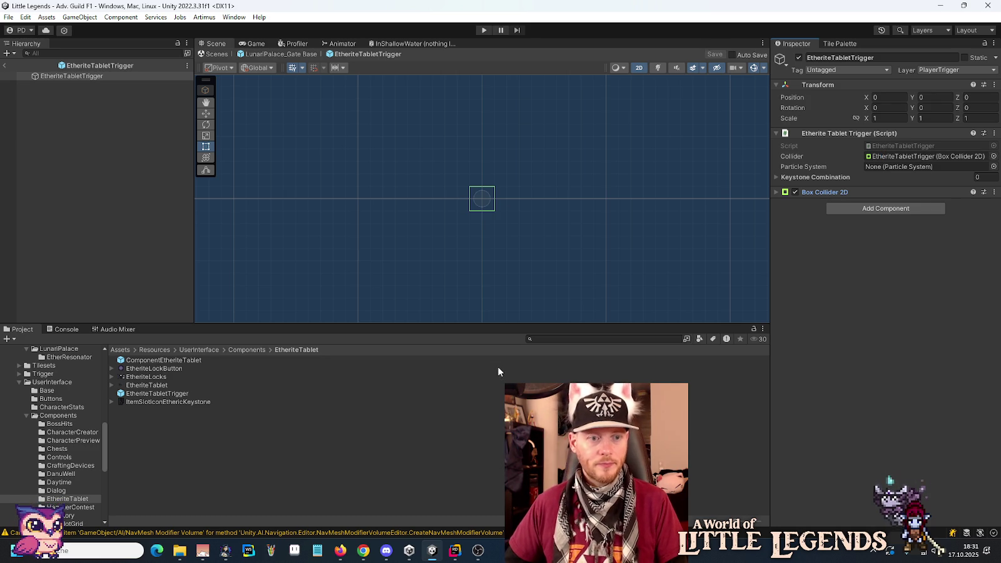
{"action": "left_click", "coordinate": [178, 552]}
- Open inventory-ideas-raw.png from artwork/ui in Aseprite via Öffnen mit
{"action": "double_click", "coordinate": [459, 236]}
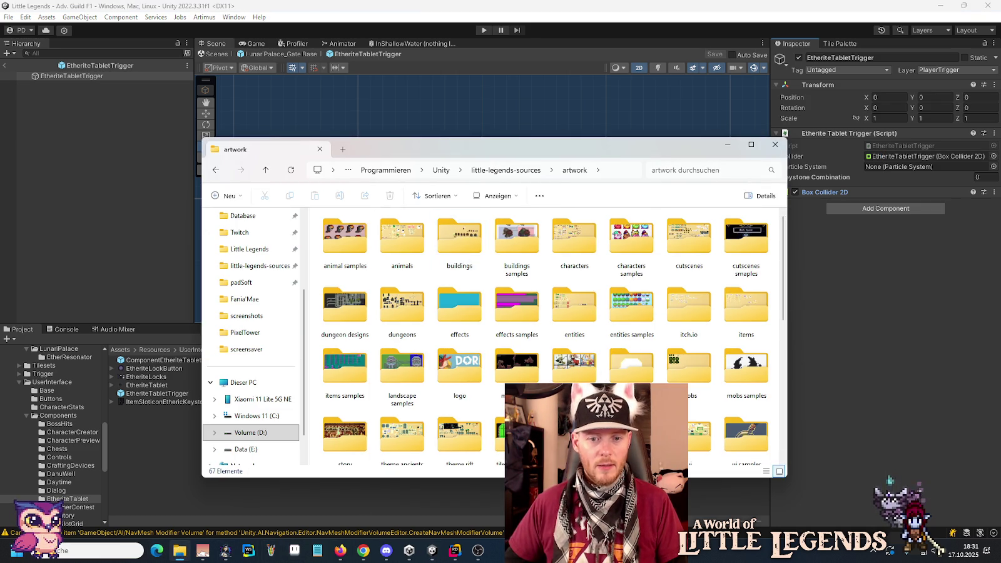
{"action": "scroll", "coordinate": [460, 281], "scroll_direction": "down", "scroll_amount": 2}
{"action": "double_click", "coordinate": [689, 353]}
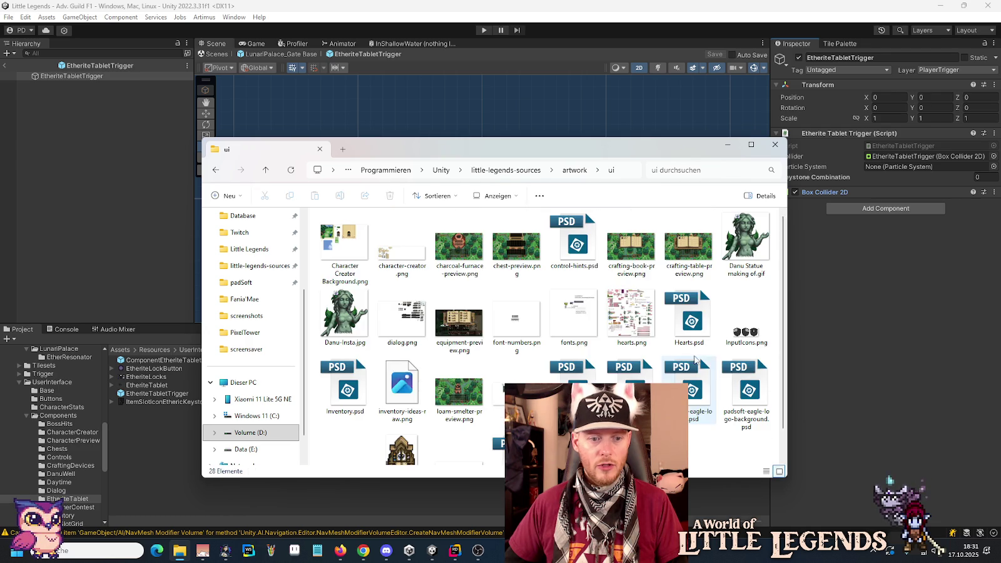
{"action": "right_click", "coordinate": [404, 400]}
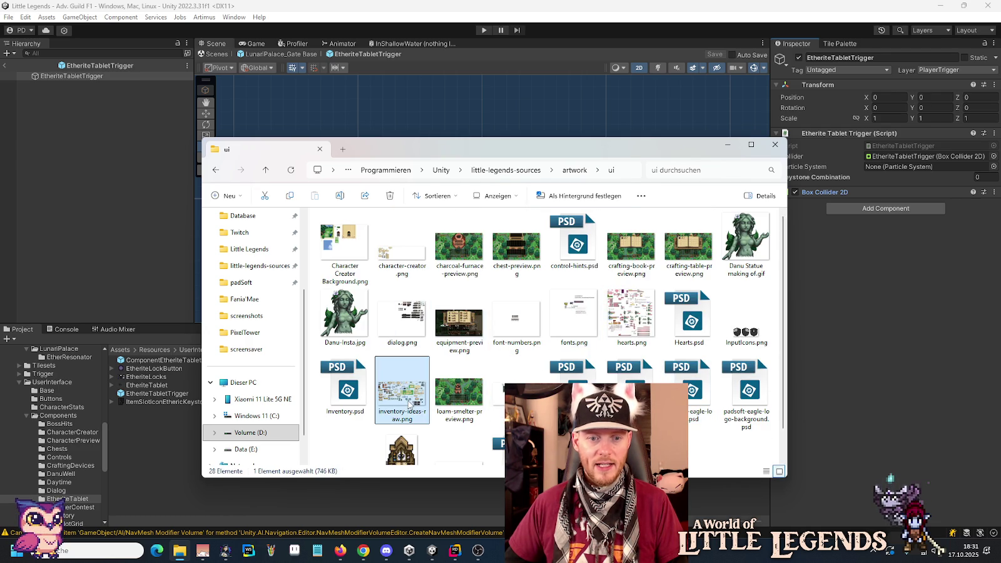
{"action": "mouse_move", "coordinate": [490, 167]}
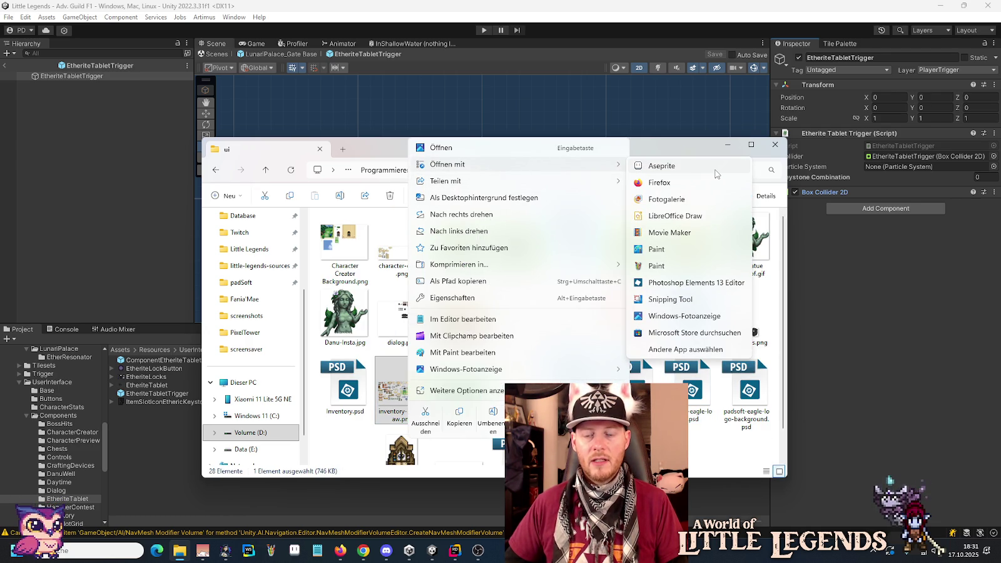
{"action": "left_click", "coordinate": [717, 169]}
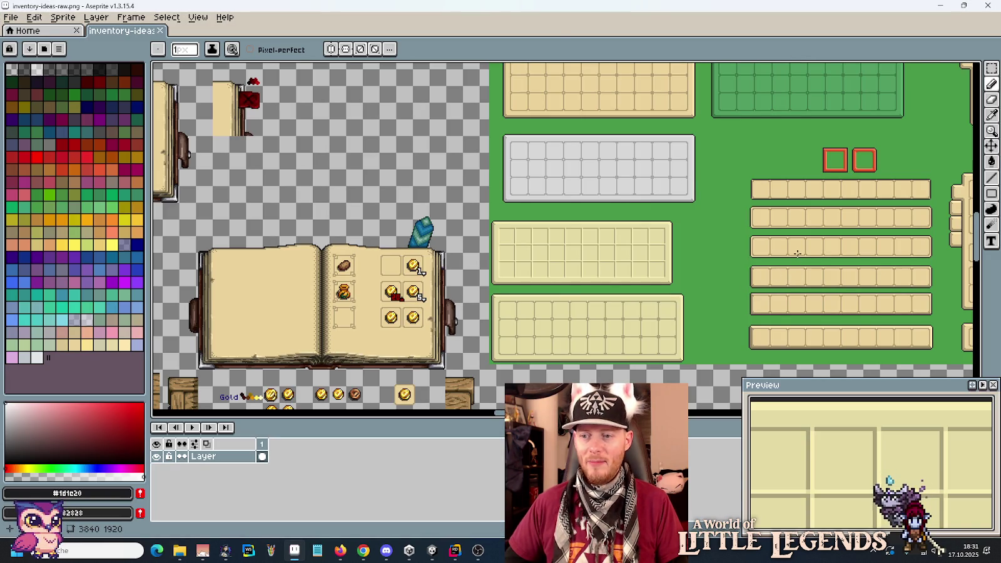
- Bring the alphabet sprite into view with the rectangular marquee tool active
{"action": "scroll", "coordinate": [797, 253], "scroll_direction": "down", "scroll_amount": 2}
{"action": "key", "text": "m"}
{"action": "scroll", "coordinate": [463, 278], "scroll_direction": "left", "scroll_amount": 3}
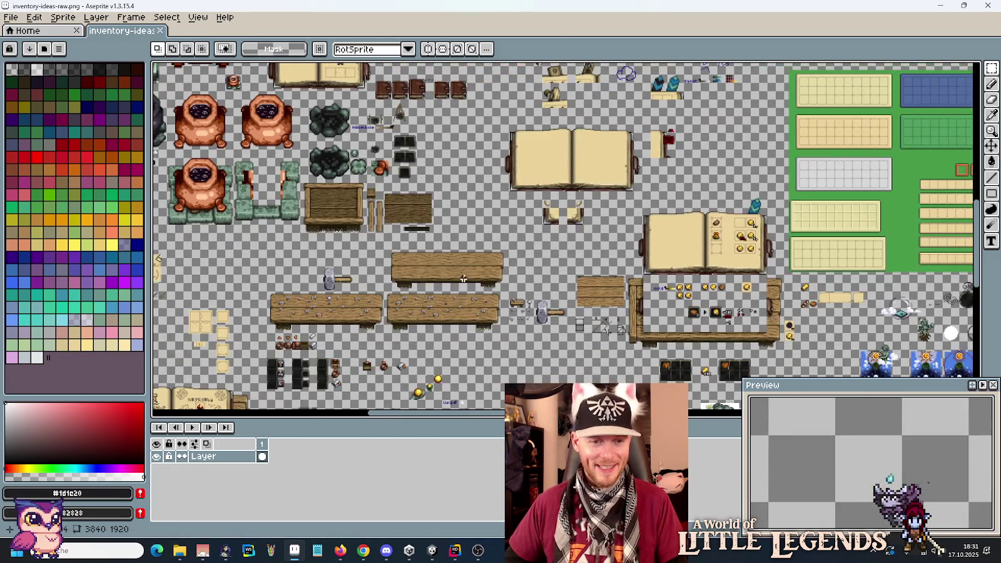
{"action": "scroll", "coordinate": [463, 279], "scroll_direction": "left", "scroll_amount": 6}
{"action": "scroll", "coordinate": [605, 155], "scroll_direction": "down", "scroll_amount": 1}
{"action": "scroll", "coordinate": [604, 155], "scroll_direction": "up", "scroll_amount": 5}
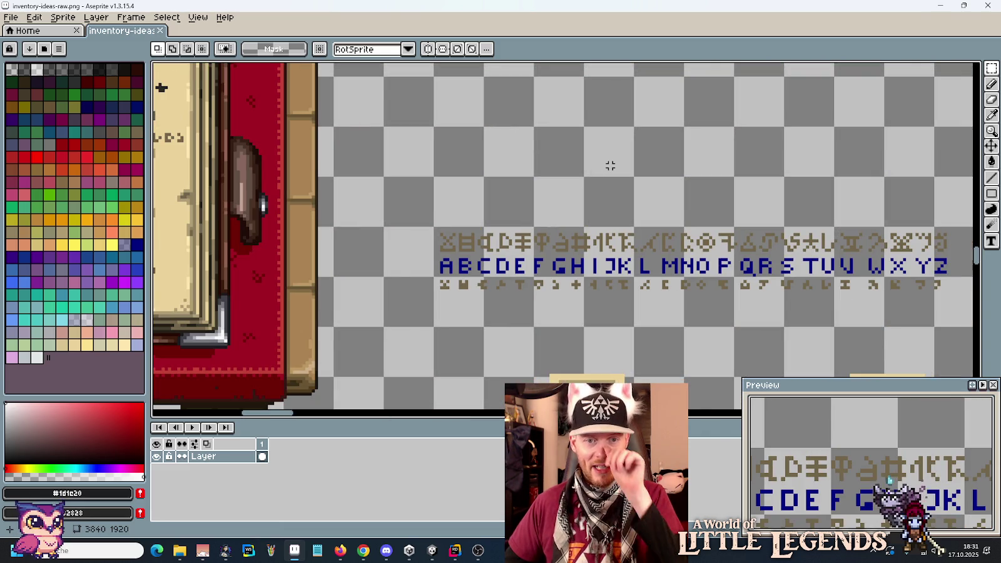
{"action": "left_click_drag", "start_coordinate": [721, 208], "coordinate": [648, 196]}
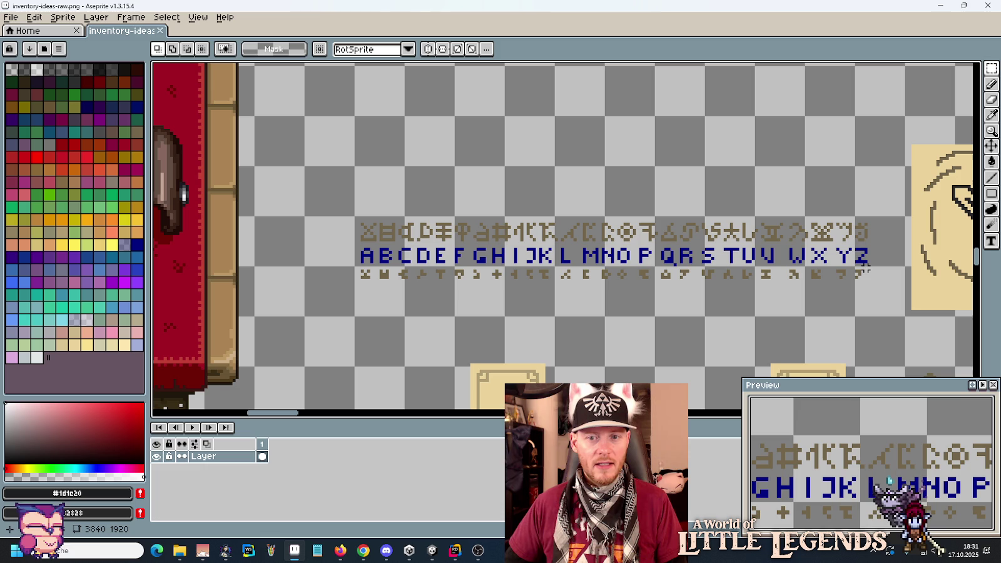
- Try marquee selections on the lower rune row and U/V runes, then zoom to the alphabet's start
{"action": "mouse_move", "coordinate": [866, 267]}
{"action": "left_mouse_down"}
{"action": "mouse_move", "coordinate": [647, 300]}
{"action": "mouse_move", "coordinate": [355, 280]}
{"action": "left_mouse_up"}
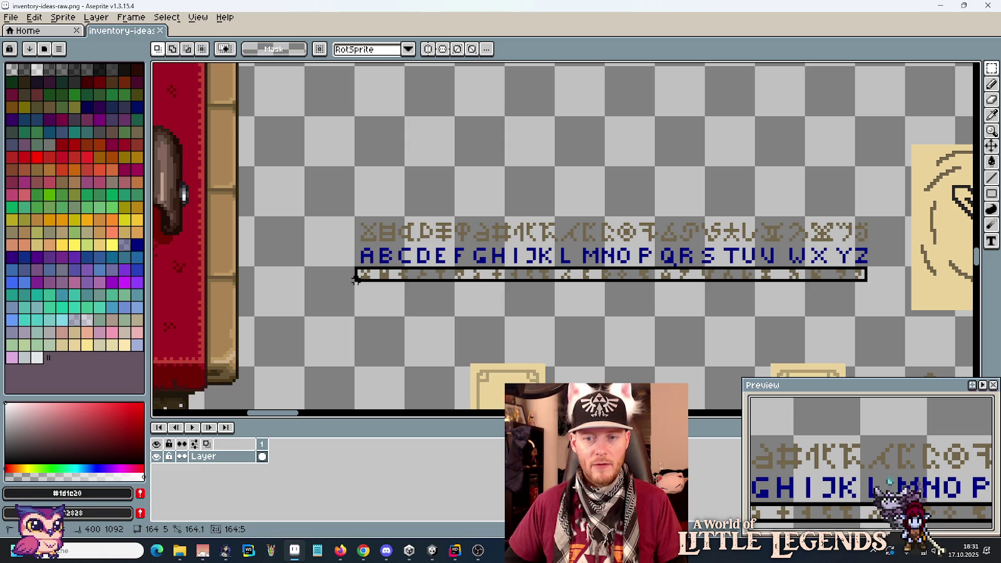
{"action": "left_click_drag", "start_coordinate": [355, 279], "coordinate": [355, 280]}
{"action": "left_click_drag", "start_coordinate": [768, 238], "coordinate": [796, 292]}
{"action": "left_click", "coordinate": [609, 282]}
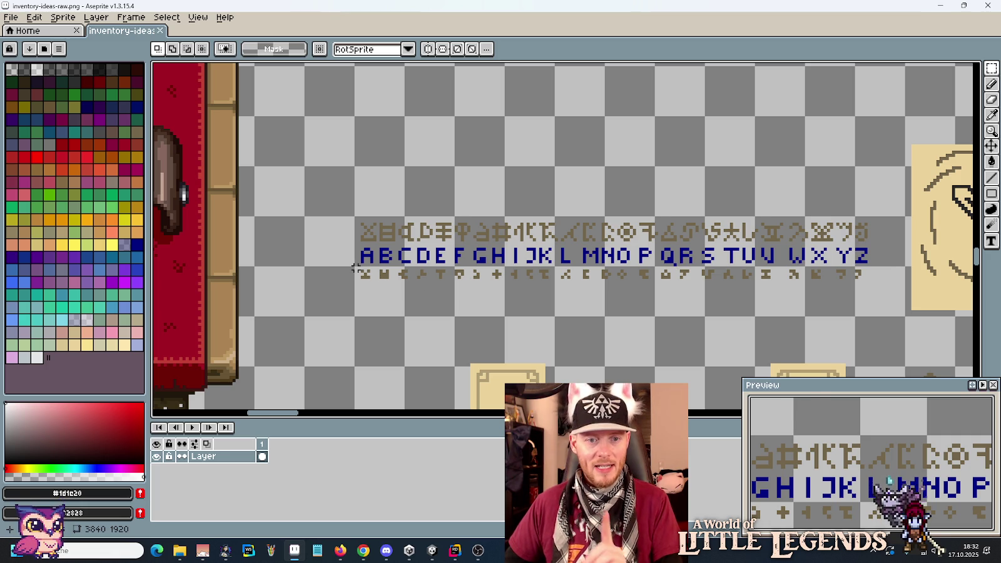
{"action": "scroll", "coordinate": [353, 267], "scroll_direction": "up", "scroll_amount": 3}
{"action": "scroll", "coordinate": [665, 259], "scroll_direction": "down", "scroll_amount": 2}
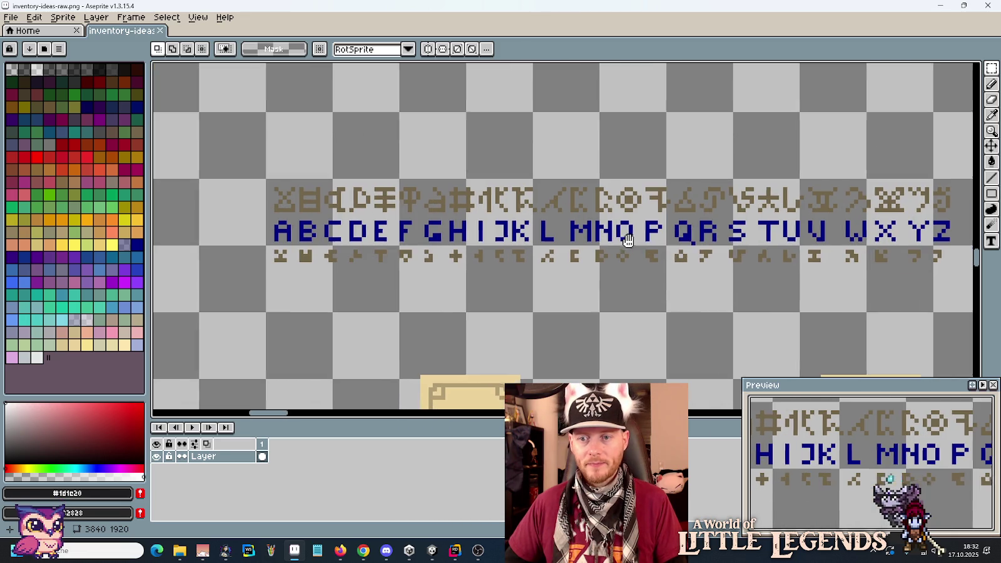
{"action": "scroll", "coordinate": [282, 270], "scroll_direction": "up", "scroll_amount": 4}
{"action": "left_click_drag", "start_coordinate": [282, 270], "coordinate": [395, 269]}
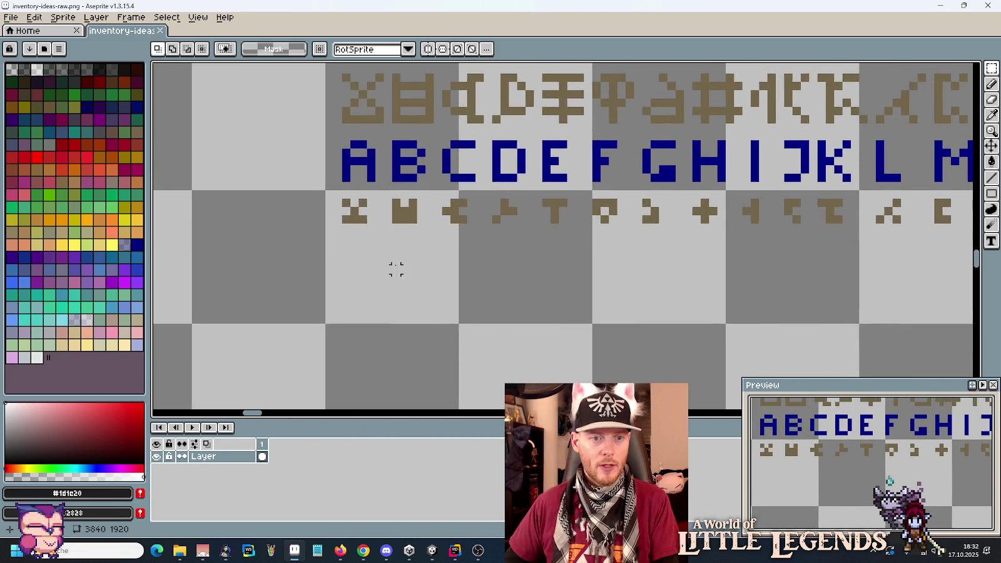
- Pick yellow and pencil a short yellow stroke below the rune row under A
{"action": "scroll", "coordinate": [395, 270], "scroll_direction": "up", "scroll_amount": 1}
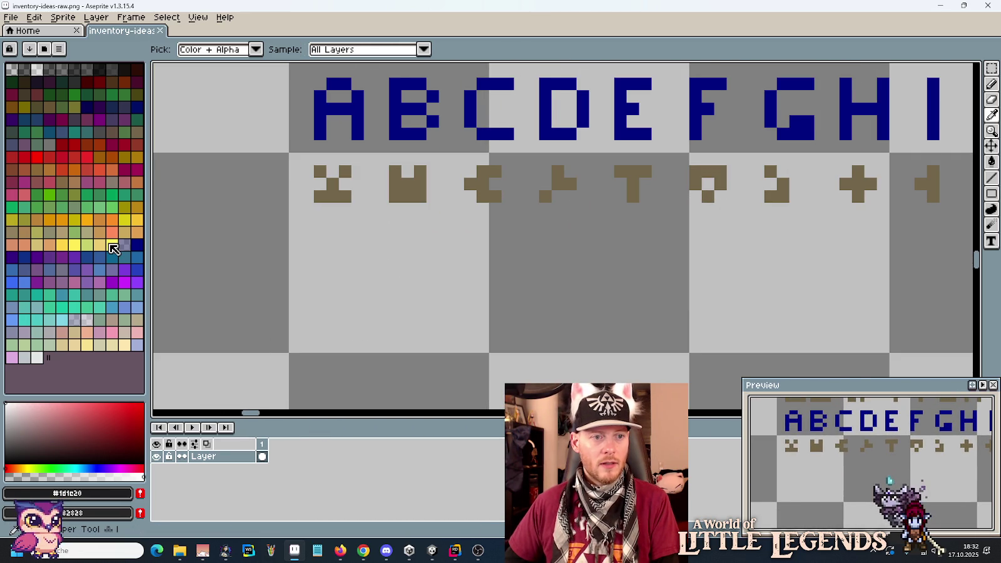
{"action": "key", "text": "i"}
{"action": "left_click", "coordinate": [111, 245]}
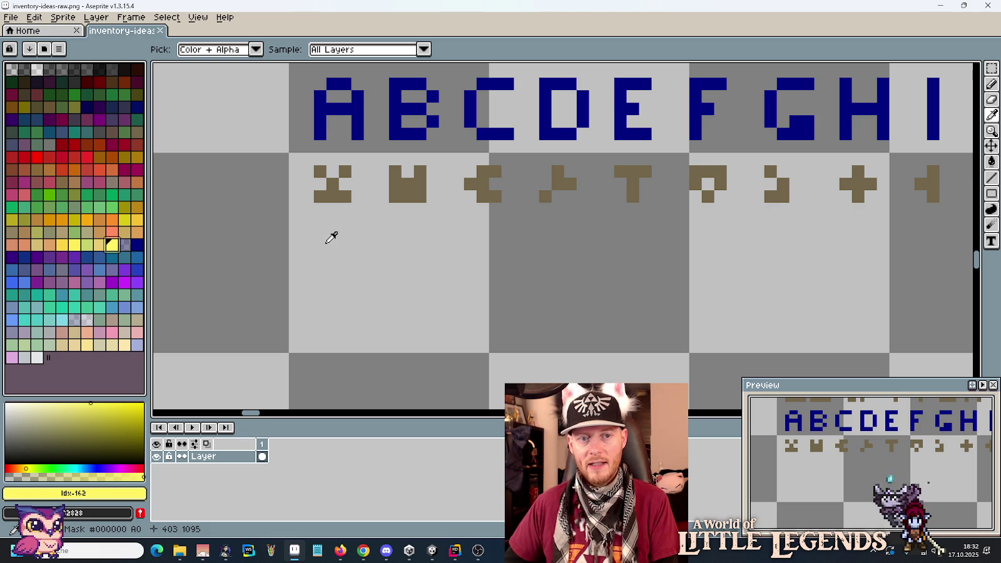
{"action": "key", "text": "b"}
{"action": "left_click_drag", "start_coordinate": [292, 245], "coordinate": [365, 247]}
- Switch to dark blue and extend a blue bar to the right, then re-pick yellow
{"action": "left_click", "coordinate": [141, 249]}
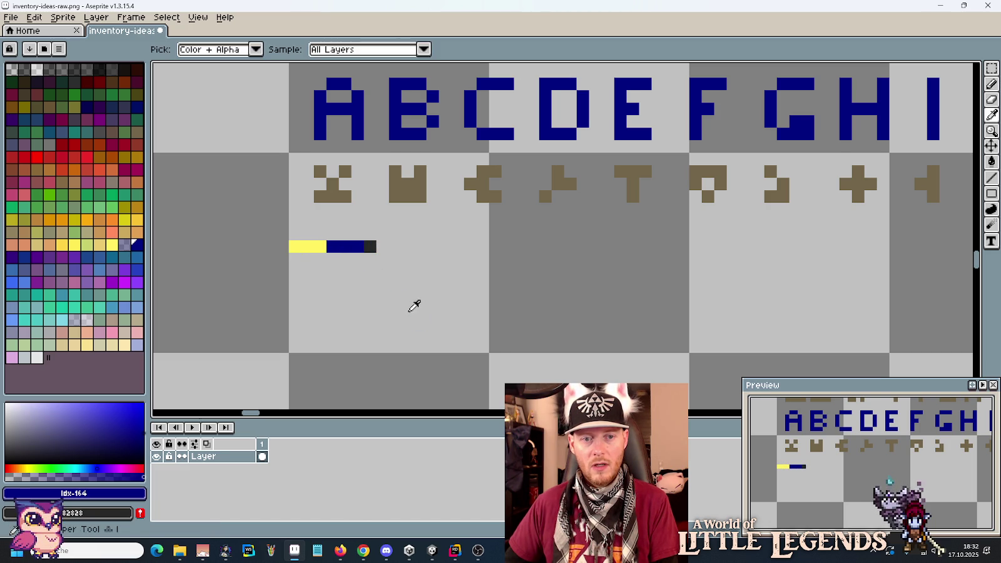
{"action": "right_click", "coordinate": [413, 304], "text": "alt"}
{"action": "scroll", "coordinate": [444, 319], "scroll_direction": "down", "scroll_amount": 5}
{"action": "left_click_drag", "start_coordinate": [445, 312], "coordinate": [301, 261]}
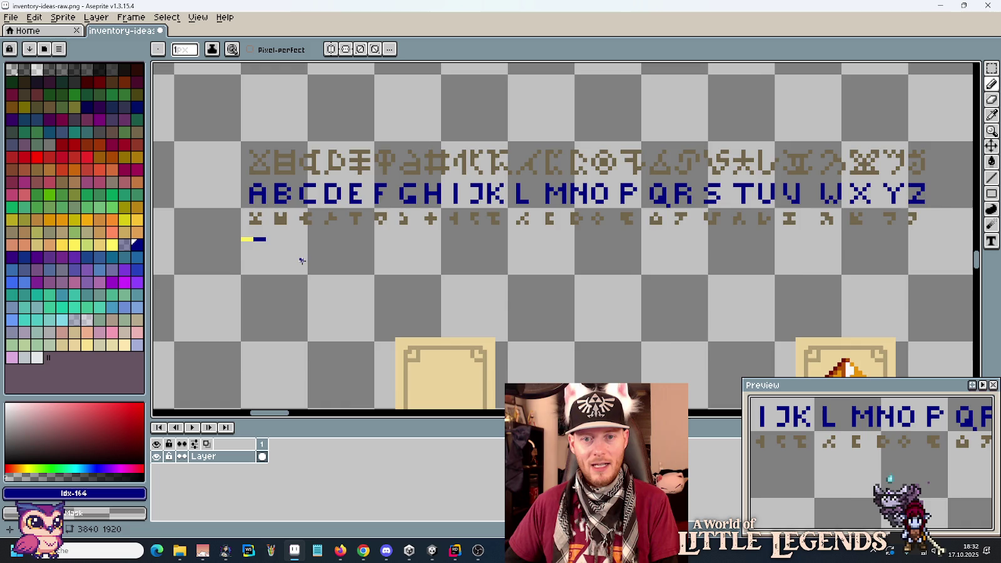
{"action": "scroll", "coordinate": [268, 244], "scroll_direction": "down", "scroll_amount": 1}
{"action": "scroll", "coordinate": [268, 250], "scroll_direction": "up", "scroll_amount": 2}
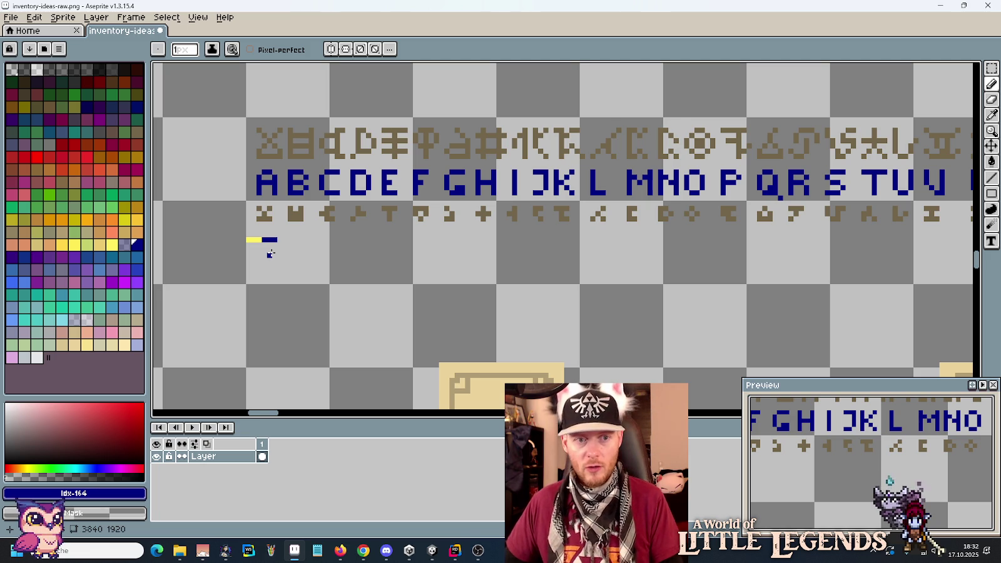
{"action": "scroll", "coordinate": [264, 248], "scroll_direction": "up", "scroll_amount": 1}
{"action": "left_click", "coordinate": [283, 238]}
{"action": "mouse_move", "coordinate": [285, 236]}
{"action": "left_mouse_down"}
{"action": "mouse_move", "coordinate": [304, 237]}
{"action": "mouse_move", "coordinate": [272, 237]}
{"action": "left_mouse_up"}
{"action": "key", "text": "i"}
{"action": "left_click", "coordinate": [259, 237]}
{"action": "key", "text": "b"}
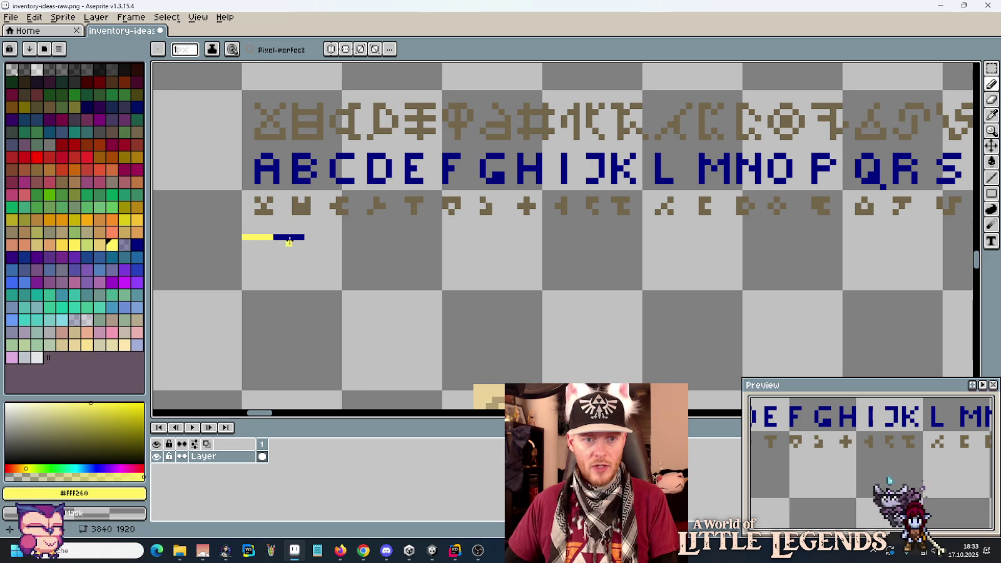
- Lengthen the yellow-and-blue stripe with marquee Ctrl-drag copies shifted 10, 20 and 42 pixels right
{"action": "key", "text": "m"}
{"action": "left_click_drag", "start_coordinate": [346, 276], "coordinate": [224, 224]}
{"action": "left_click_drag", "start_coordinate": [290, 259], "coordinate": [352, 261]}
{"action": "mouse_move", "coordinate": [231, 237]}
{"action": "left_mouse_down"}
{"action": "mouse_move", "coordinate": [364, 262]}
{"action": "mouse_move", "coordinate": [375, 274]}
{"action": "left_mouse_up"}
{"action": "left_click_drag", "start_coordinate": [302, 252], "coordinate": [433, 259]}
{"action": "mouse_move", "coordinate": [220, 224]}
{"action": "left_mouse_down"}
{"action": "mouse_move", "coordinate": [487, 268]}
{"action": "mouse_move", "coordinate": [503, 280]}
{"action": "left_mouse_up"}
{"action": "mouse_move", "coordinate": [376, 252]}
{"action": "left_mouse_down"}
{"action": "mouse_move", "coordinate": [640, 272]}
{"action": "mouse_move", "coordinate": [626, 253]}
{"action": "mouse_move", "coordinate": [297, 228]}
{"action": "mouse_move", "coordinate": [306, 240]}
{"action": "mouse_move", "coordinate": [550, 239]}
{"action": "mouse_move", "coordinate": [536, 232]}
{"action": "mouse_move", "coordinate": [696, 267]}
{"action": "mouse_move", "coordinate": [752, 237]}
{"action": "mouse_move", "coordinate": [740, 236]}
{"action": "left_mouse_up"}
- Delete the stripe past the alphabet's end and place a copy of the rune row below the line
{"action": "mouse_move", "coordinate": [944, 297]}
{"action": "left_mouse_down"}
{"action": "mouse_move", "coordinate": [731, 241]}
{"action": "mouse_move", "coordinate": [695, 215]}
{"action": "left_mouse_up"}
{"action": "key", "text": "Delete"}
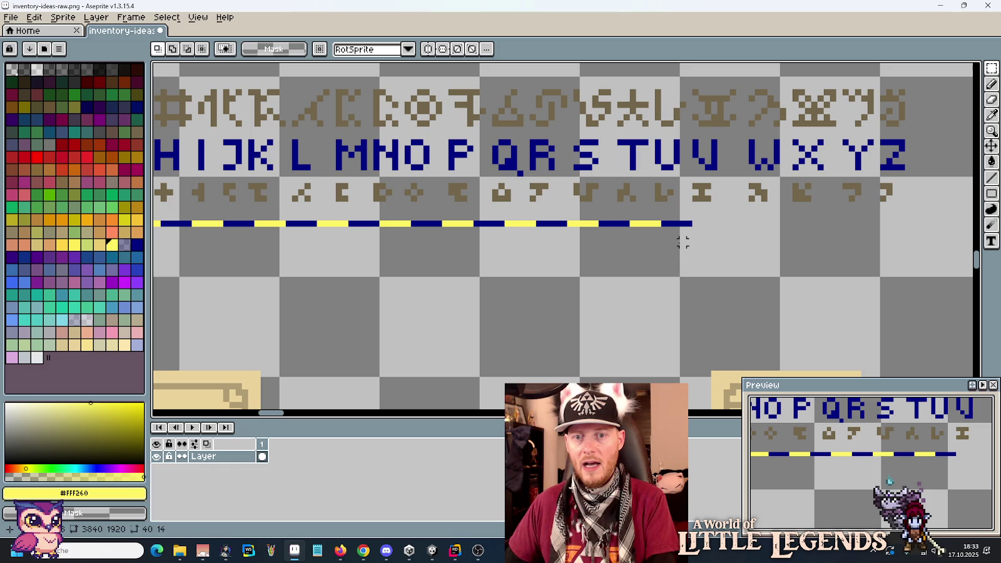
{"action": "mouse_move", "coordinate": [904, 198]}
{"action": "left_mouse_down"}
{"action": "mouse_move", "coordinate": [246, 161]}
{"action": "mouse_move", "coordinate": [161, 177]}
{"action": "mouse_move", "coordinate": [226, 175]}
{"action": "left_mouse_up"}
{"action": "left_click_drag", "start_coordinate": [303, 199], "coordinate": [297, 249], "text": "ctrl"}
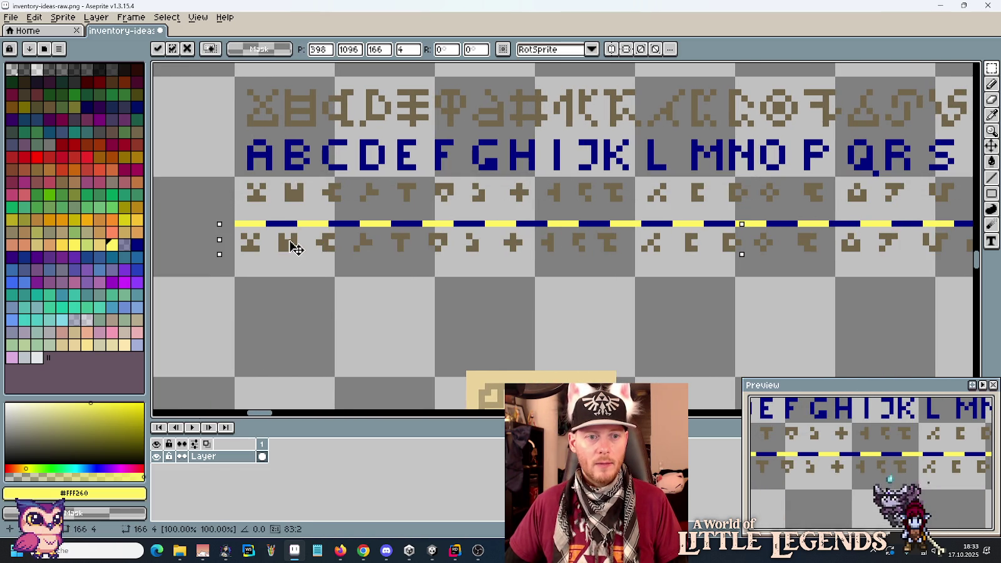
- Drop the copied rune row and nudge its right-hand glyphs left one pixel at a time
{"action": "left_click", "coordinate": [381, 330]}
{"action": "left_click_drag", "start_coordinate": [265, 232], "coordinate": [306, 273]}
{"action": "mouse_move", "coordinate": [308, 224]}
{"action": "left_mouse_down"}
{"action": "mouse_move", "coordinate": [509, 267]}
{"action": "mouse_move", "coordinate": [954, 306]}
{"action": "mouse_move", "coordinate": [934, 311]}
{"action": "left_mouse_up"}
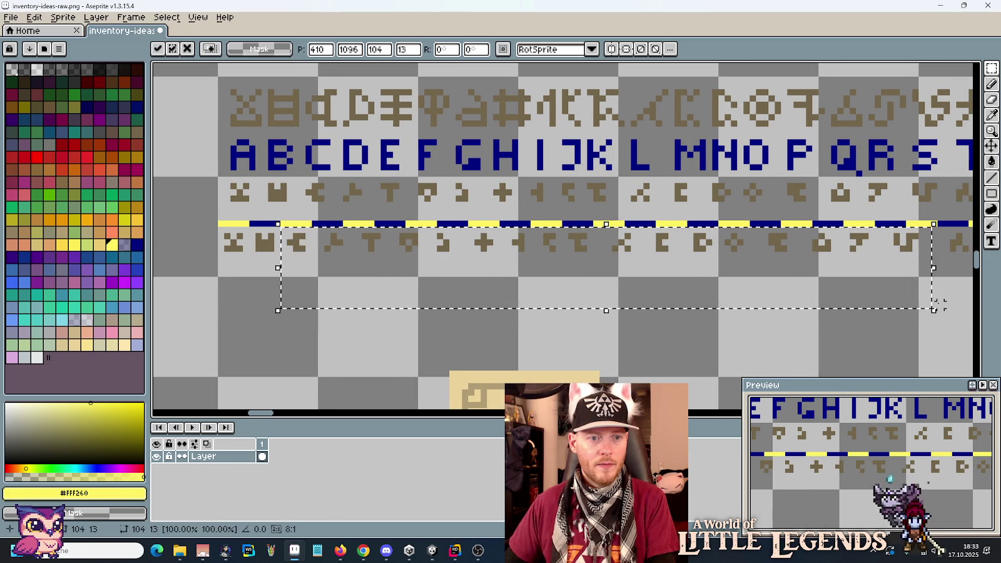
{"action": "key", "text": "ctrl+d"}
{"action": "left_click_drag", "start_coordinate": [321, 236], "coordinate": [921, 295]}
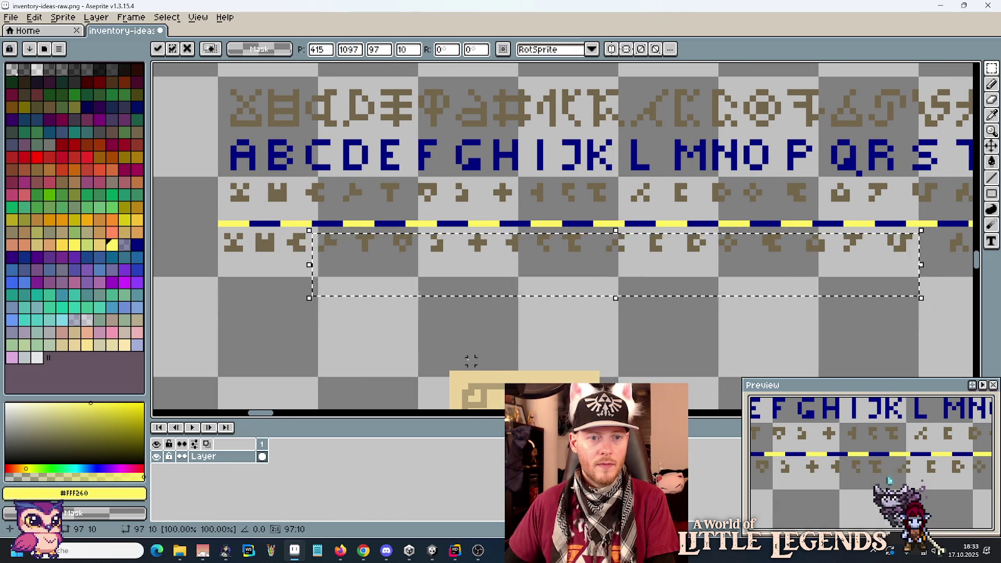
{"action": "key", "text": "u"}
{"action": "mouse_move", "coordinate": [350, 234]}
{"action": "left_mouse_down"}
{"action": "mouse_move", "coordinate": [559, 273]}
{"action": "mouse_move", "coordinate": [913, 299]}
{"action": "left_mouse_up"}
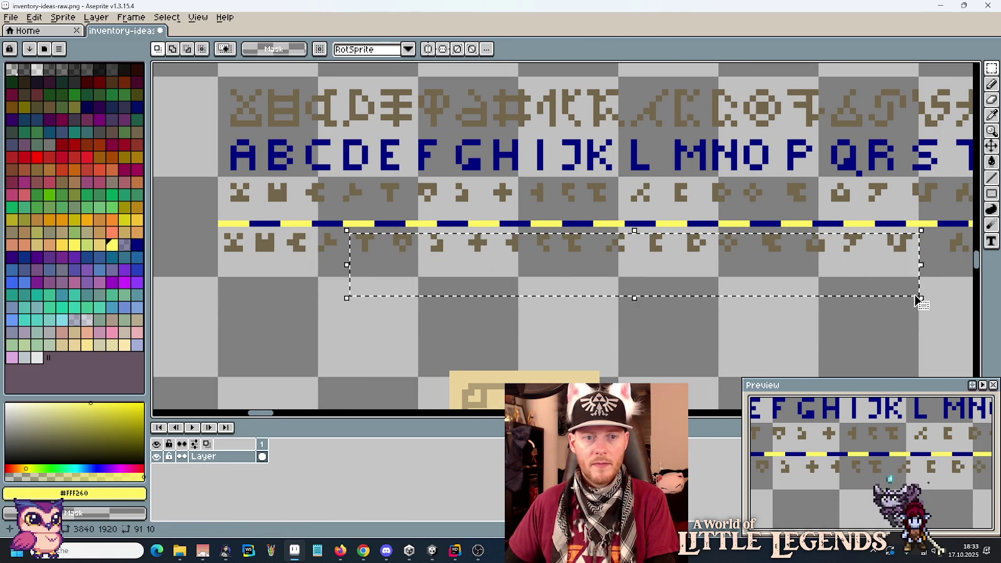
{"action": "key", "text": "Left"}
{"action": "key", "text": "ctrl+d"}
{"action": "mouse_move", "coordinate": [383, 224]}
{"action": "left_mouse_down"}
{"action": "mouse_move", "coordinate": [615, 268]}
{"action": "mouse_move", "coordinate": [909, 296]}
{"action": "left_mouse_up"}
{"action": "key", "text": "Left"}
{"action": "key", "text": "ctrl+d"}
{"action": "left_click_drag", "start_coordinate": [408, 224], "coordinate": [905, 296]}
{"action": "key", "text": "Left"}
{"action": "key", "text": "ctrl+d"}
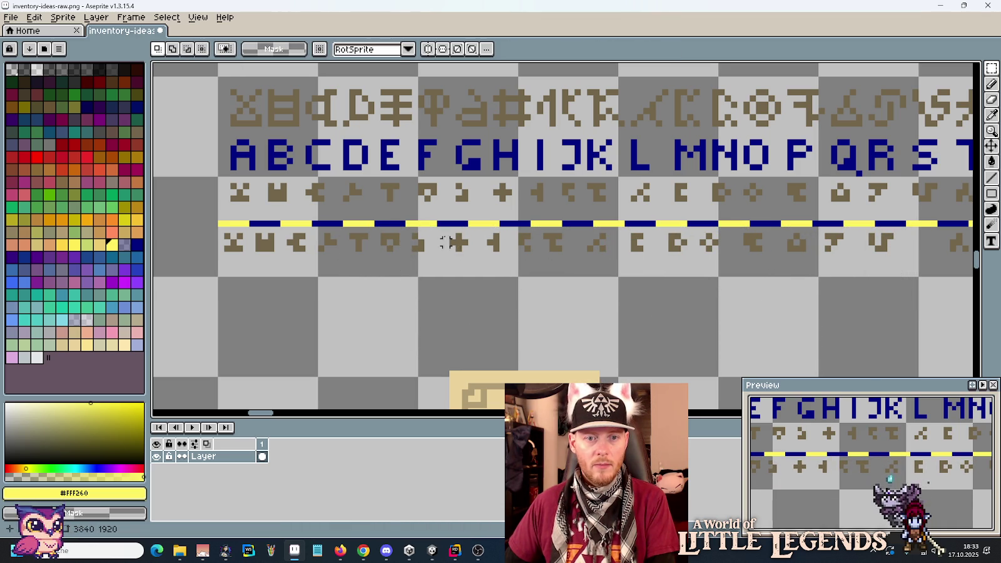
- Keep tightening spacing by nudging successively smaller groups of lower-row glyphs by one pixel
{"action": "left_click_drag", "start_coordinate": [446, 224], "coordinate": [915, 291]}
{"action": "key", "text": "Left"}
{"action": "key", "text": "ctrl+d"}
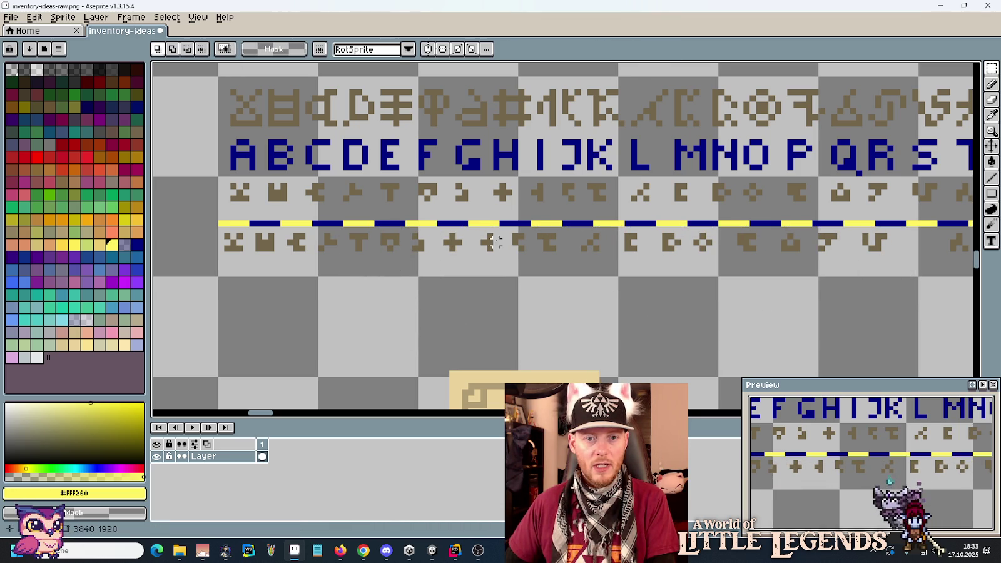
{"action": "mouse_move", "coordinate": [471, 224]}
{"action": "left_mouse_down"}
{"action": "mouse_move", "coordinate": [831, 293]}
{"action": "mouse_move", "coordinate": [904, 295]}
{"action": "left_mouse_up"}
{"action": "key", "text": "Left"}
{"action": "key", "text": "ctrl+d"}
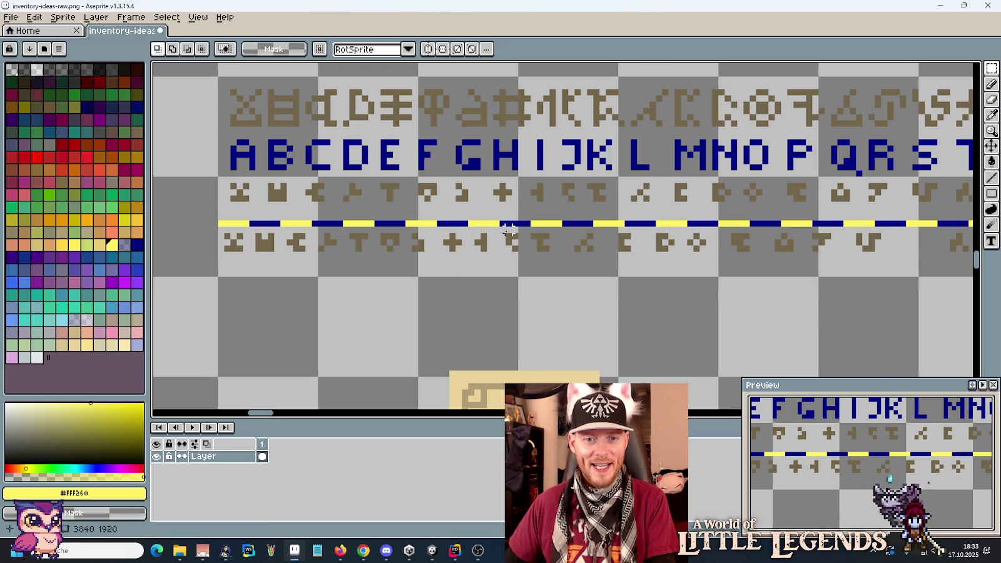
{"action": "left_click_drag", "start_coordinate": [524, 224], "coordinate": [904, 288]}
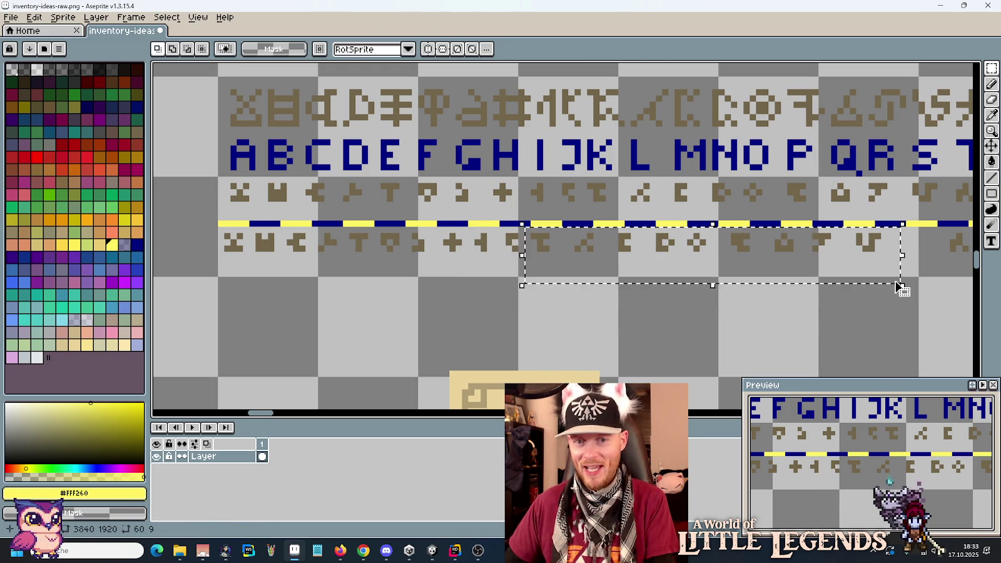
{"action": "key", "text": "Right"}
{"action": "key", "text": "ctrl+d"}
{"action": "mouse_move", "coordinate": [573, 224]}
{"action": "left_mouse_down"}
{"action": "mouse_move", "coordinate": [681, 260]}
{"action": "mouse_move", "coordinate": [905, 286]}
{"action": "left_mouse_up"}
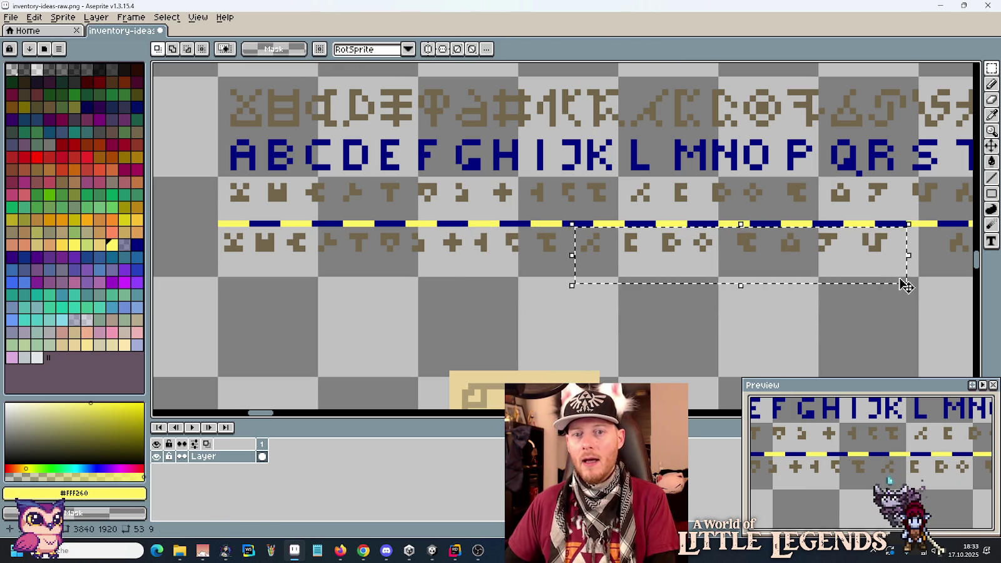
{"action": "key", "text": "Left"}
{"action": "key", "text": "Left"}
{"action": "key", "text": "Left"}
{"action": "key", "text": "ctrl+d"}
{"action": "left_click_drag", "start_coordinate": [591, 224], "coordinate": [909, 285]}
{"action": "key", "text": "Left"}
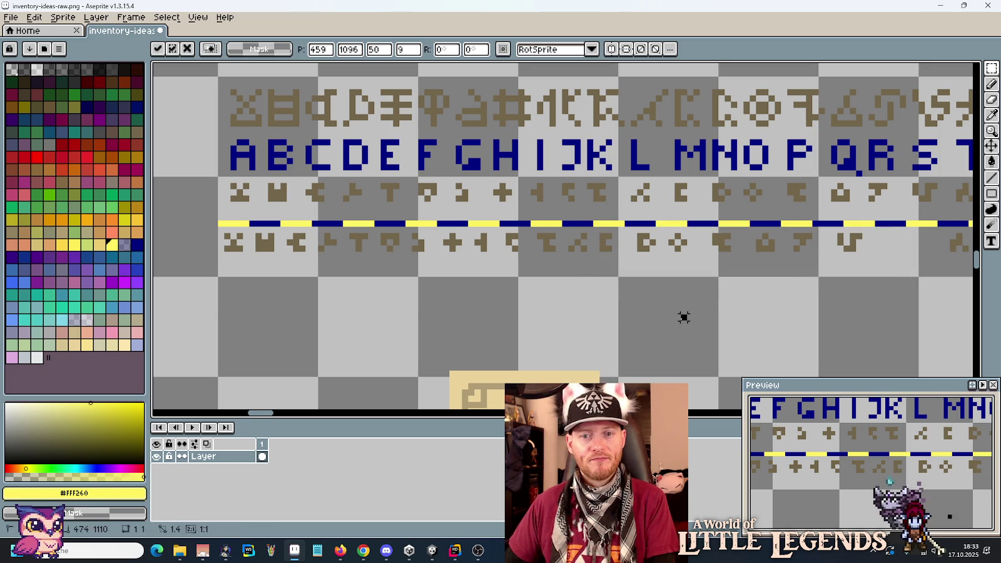
{"action": "key", "text": "ctrl+d"}
{"action": "left_click_drag", "start_coordinate": [625, 227], "coordinate": [905, 286]}
{"action": "key", "text": "ctrl+d"}
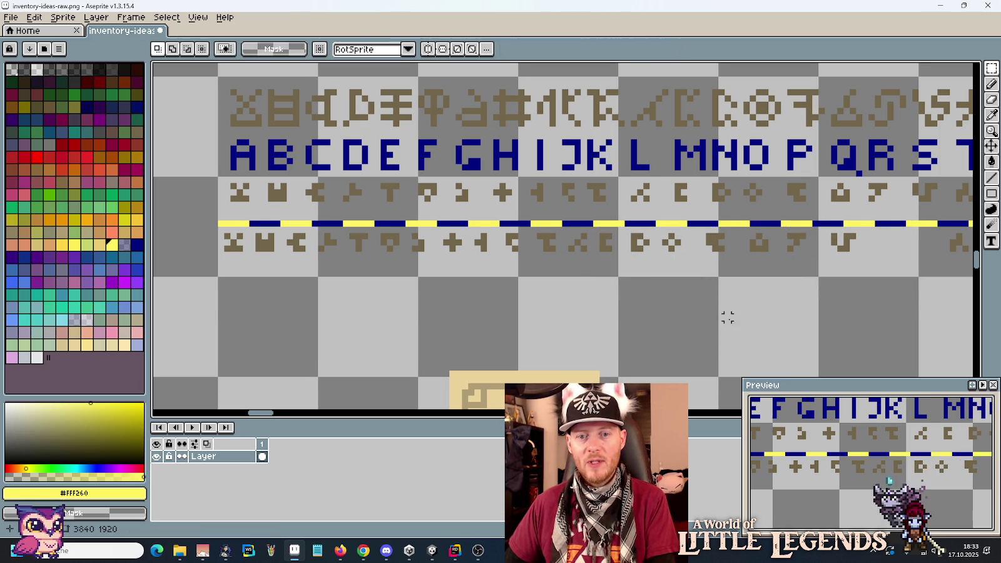
- Nudge the later glyphs, those right of the ◥ rune, left to close their gaps
{"action": "left_click_drag", "start_coordinate": [722, 298], "coordinate": [515, 312]}
{"action": "left_click_drag", "start_coordinate": [485, 247], "coordinate": [688, 289]}
{"action": "key", "text": "Left"}
{"action": "key", "text": "ctrl+d"}
{"action": "left_click_drag", "start_coordinate": [524, 244], "coordinate": [650, 285]}
{"action": "key", "text": "Left"}
{"action": "key", "text": "Left"}
{"action": "key", "text": "ctrl+d"}
{"action": "left_click_drag", "start_coordinate": [541, 247], "coordinate": [660, 286]}
{"action": "key", "text": "Left"}
{"action": "key", "text": "ctrl+d"}
{"action": "left_click_drag", "start_coordinate": [580, 240], "coordinate": [635, 288]}
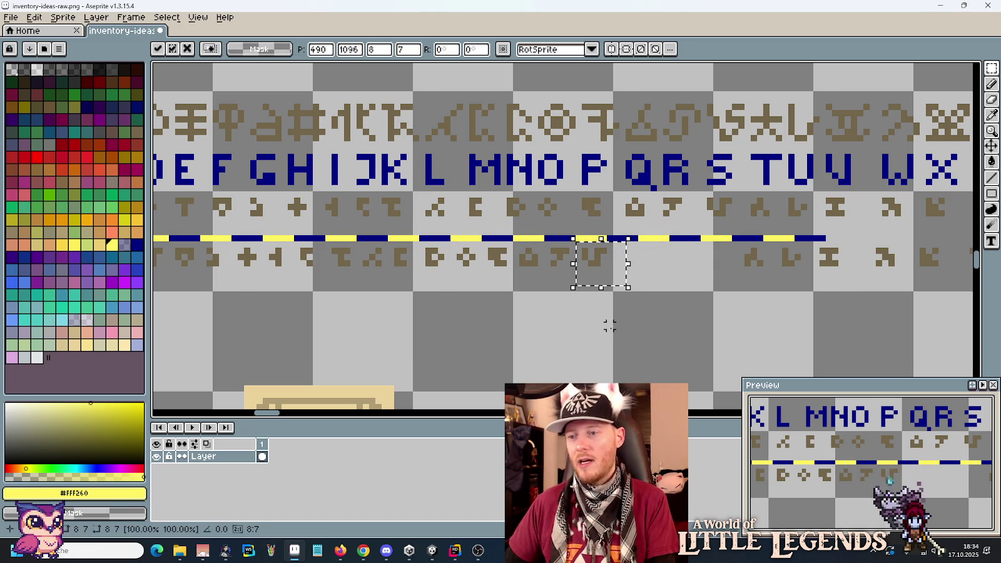
{"action": "key", "text": "ctrl+d"}
- Drag the glyphs after the gap near Y and Z left to close it, then nudge the rest
{"action": "left_click_drag", "start_coordinate": [743, 323], "coordinate": [638, 333]}
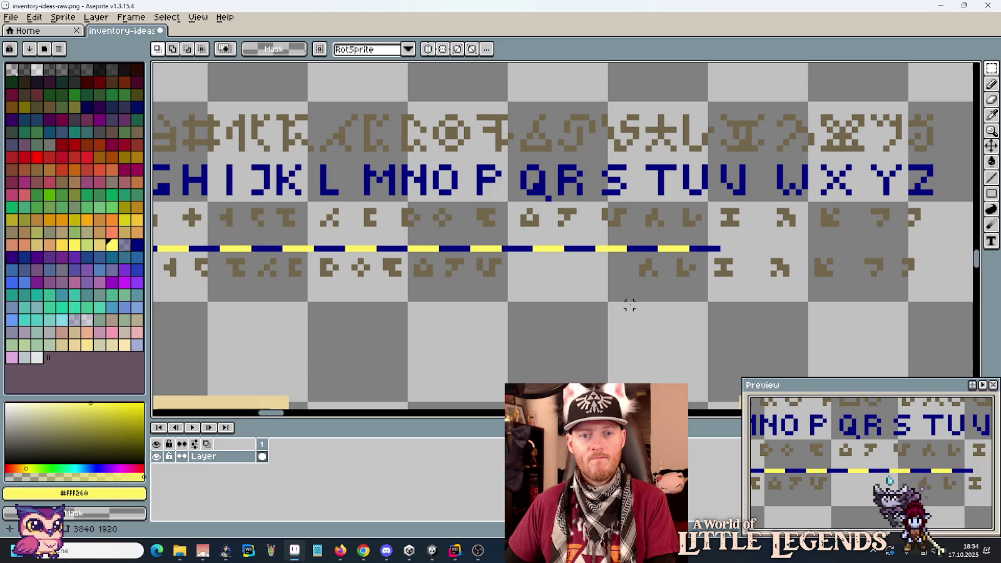
{"action": "left_click_drag", "start_coordinate": [614, 249], "coordinate": [942, 298]}
{"action": "left_click_drag", "start_coordinate": [858, 276], "coordinate": [726, 279]}
{"action": "left_click", "coordinate": [617, 347]}
{"action": "left_click_drag", "start_coordinate": [546, 254], "coordinate": [816, 305]}
{"action": "key", "text": "Left"}
{"action": "left_click", "coordinate": [592, 311]}
{"action": "left_click_drag", "start_coordinate": [571, 252], "coordinate": [793, 301]}
{"action": "key", "text": "Left"}
{"action": "key", "text": "ctrl+d"}
- Shift the trailing glyphs left so the row ends near the dashed line's end
{"action": "left_click_drag", "start_coordinate": [614, 253], "coordinate": [819, 302]}
{"action": "key", "text": "Left"}
{"action": "key", "text": "Left"}
{"action": "key", "text": "Left"}
{"action": "key", "text": "ctrl+d"}
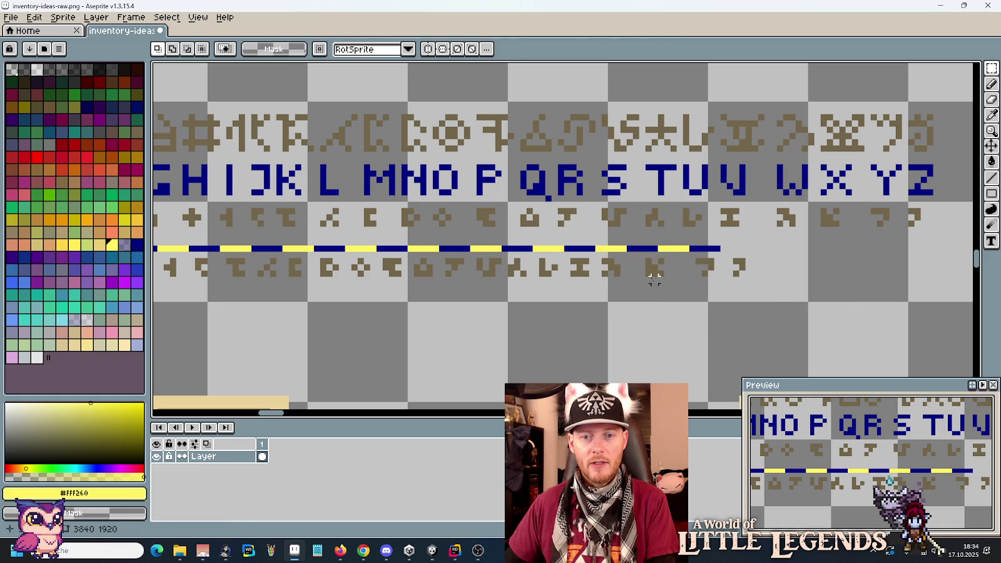
{"action": "left_click_drag", "start_coordinate": [635, 253], "coordinate": [801, 308]}
{"action": "key", "text": "Left"}
{"action": "key", "text": "Left"}
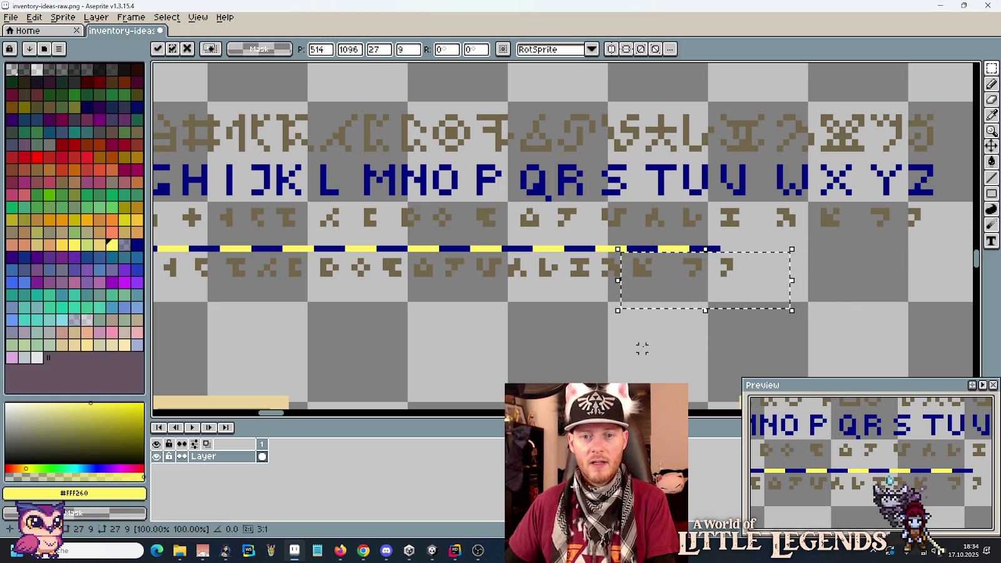
{"action": "key", "text": "ctrl+d"}
{"action": "left_click_drag", "start_coordinate": [667, 247], "coordinate": [793, 311]}
{"action": "key", "text": "Left"}
{"action": "key", "text": "Left"}
{"action": "key", "text": "Left"}
{"action": "key", "text": "ctrl+d"}
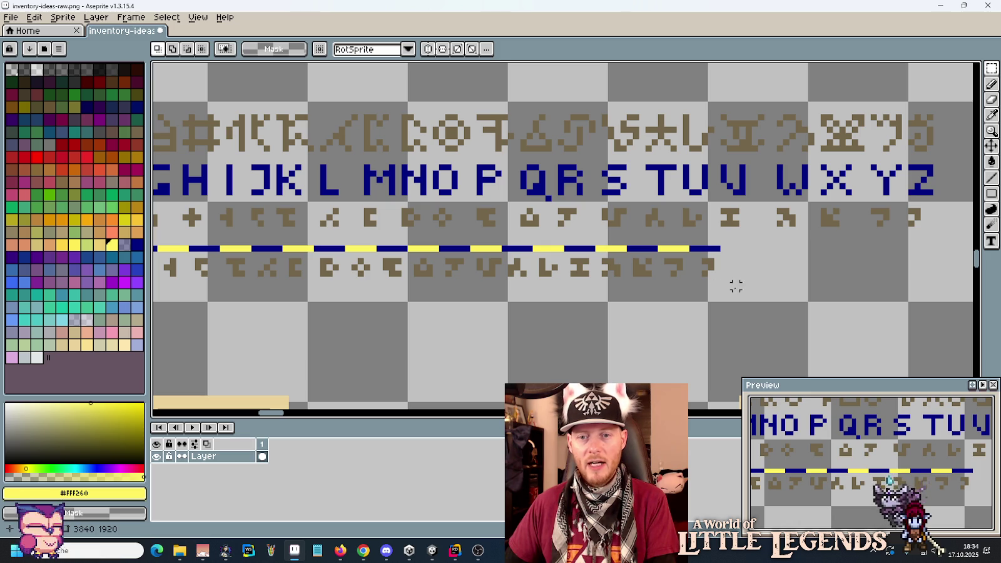
{"action": "left_click_drag", "start_coordinate": [694, 251], "coordinate": [718, 283]}
{"action": "key", "text": "ctrl+d"}
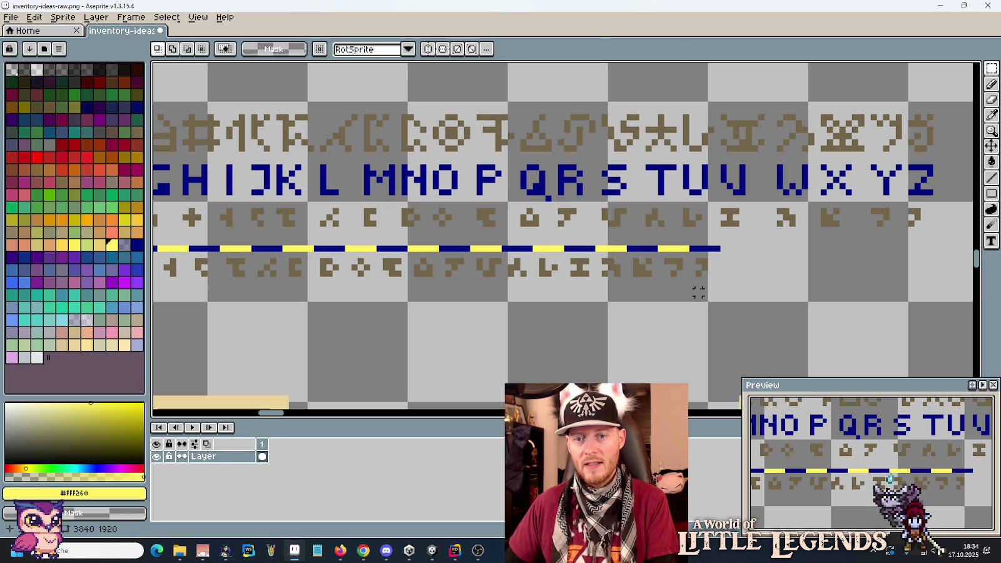
{"action": "left_click_drag", "start_coordinate": [691, 253], "coordinate": [737, 302]}
{"action": "key", "text": "ctrl+d"}
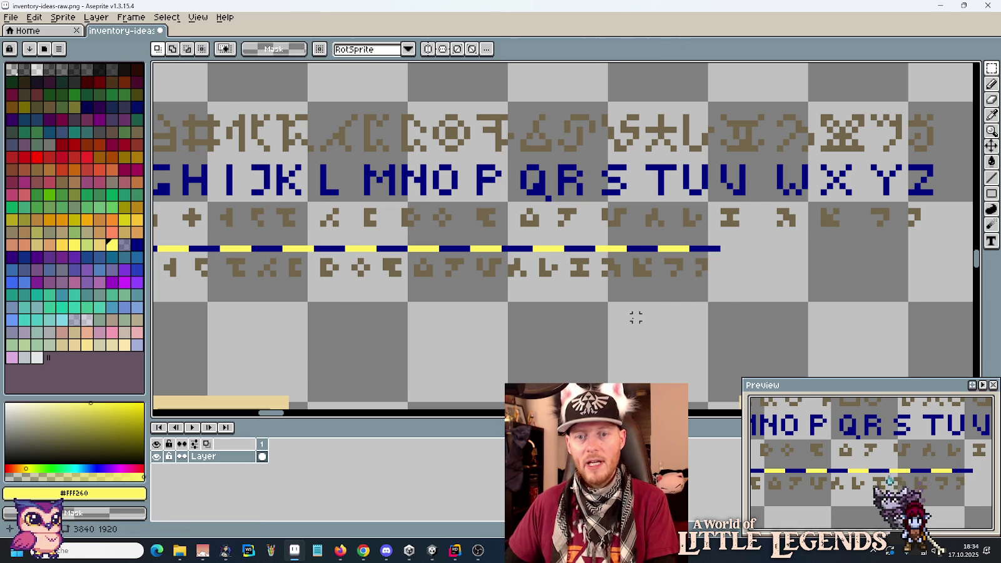
- Pick the brown rune colour from the start of the rune rows with the eyedropper (I)
{"action": "scroll", "coordinate": [635, 318], "scroll_direction": "down", "scroll_amount": 1}
{"action": "left_click_drag", "start_coordinate": [627, 316], "coordinate": [816, 319]}
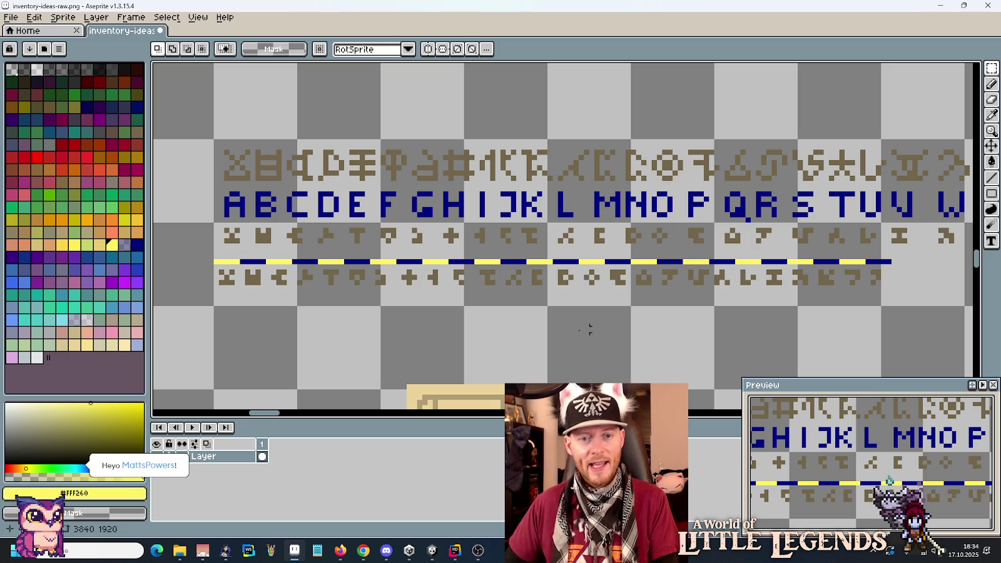
{"action": "key", "text": "i"}
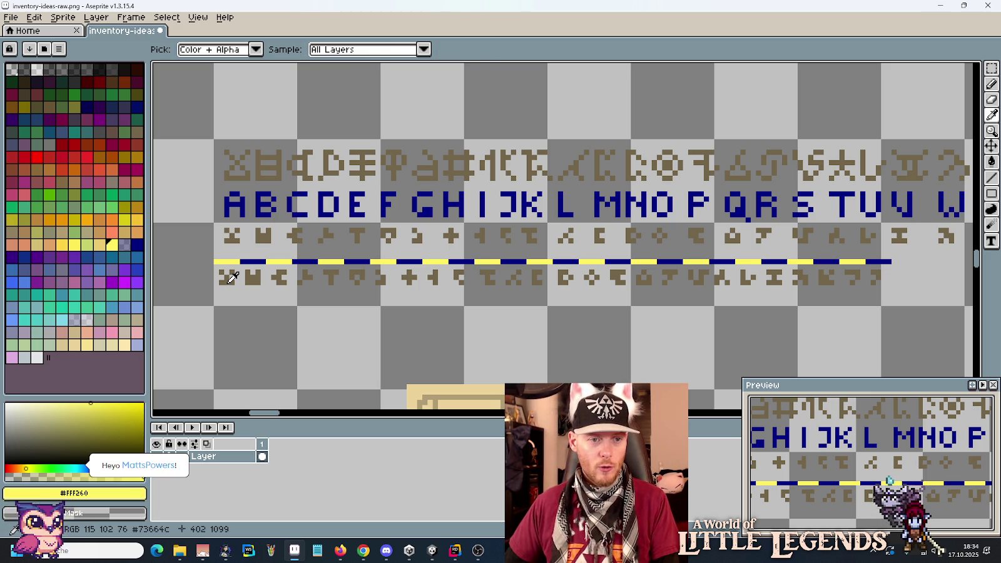
{"action": "left_click", "coordinate": [232, 278]}
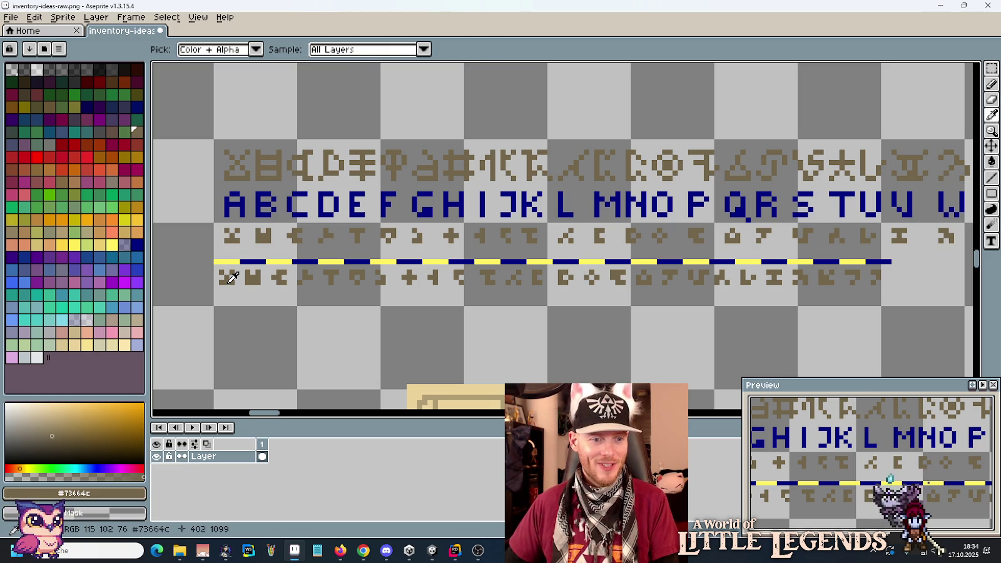
- Raise the foreground colour's HSL lightness to 100 so it reads FFFFFF
{"action": "left_click", "coordinate": [124, 513]}
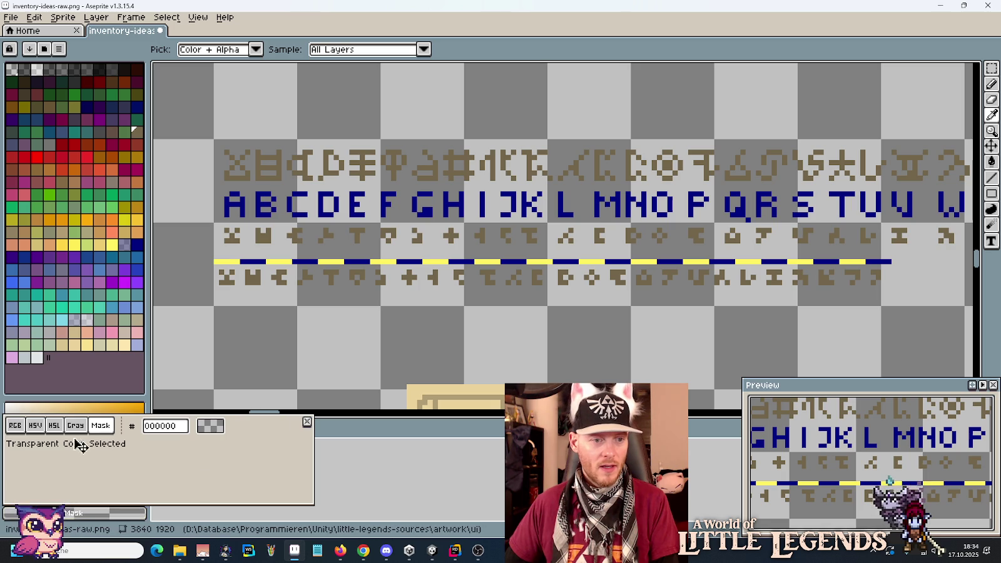
{"action": "left_click", "coordinate": [35, 426]}
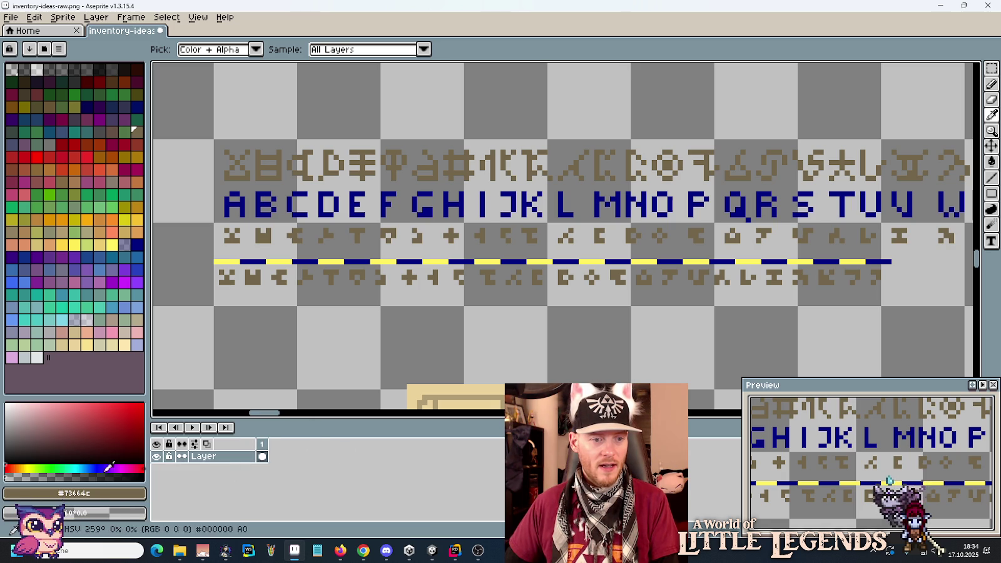
{"action": "left_click", "coordinate": [63, 493]}
{"action": "left_click", "coordinate": [55, 406]}
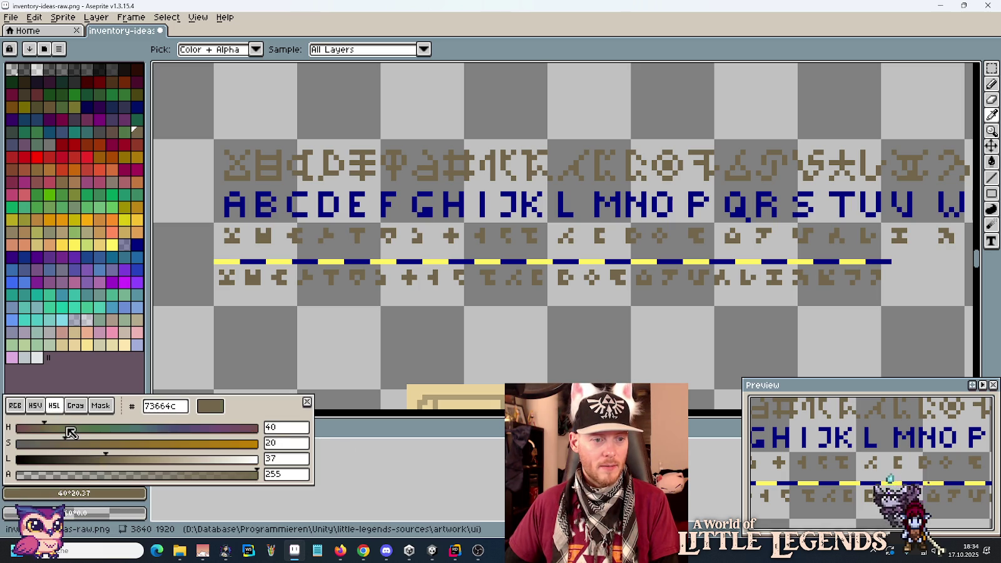
{"action": "left_click_drag", "start_coordinate": [71, 431], "coordinate": [261, 430]}
{"action": "left_click", "coordinate": [63, 493]}
{"action": "left_click_drag", "start_coordinate": [100, 460], "coordinate": [287, 474]}
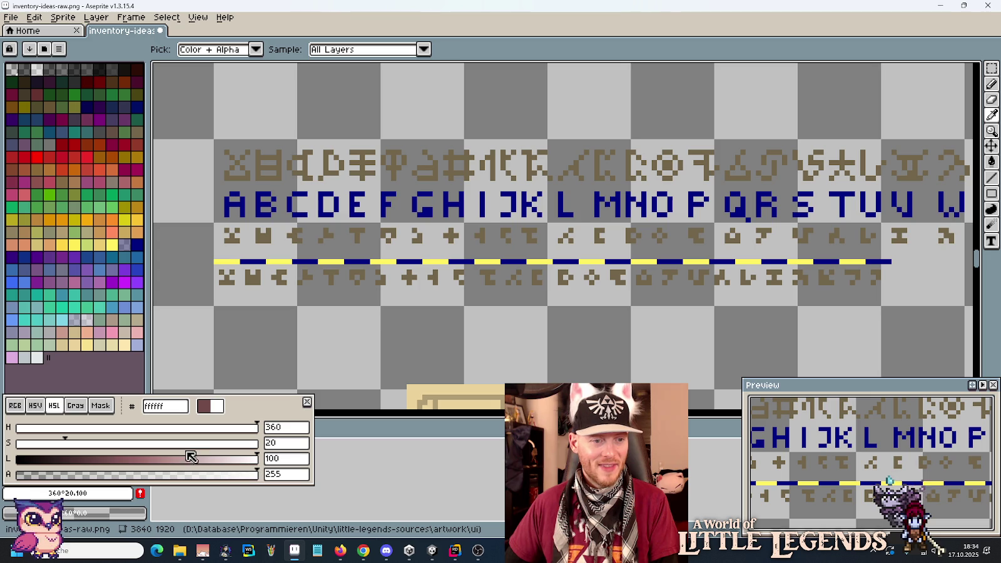
{"action": "left_click_drag", "start_coordinate": [191, 444], "coordinate": [319, 456]}
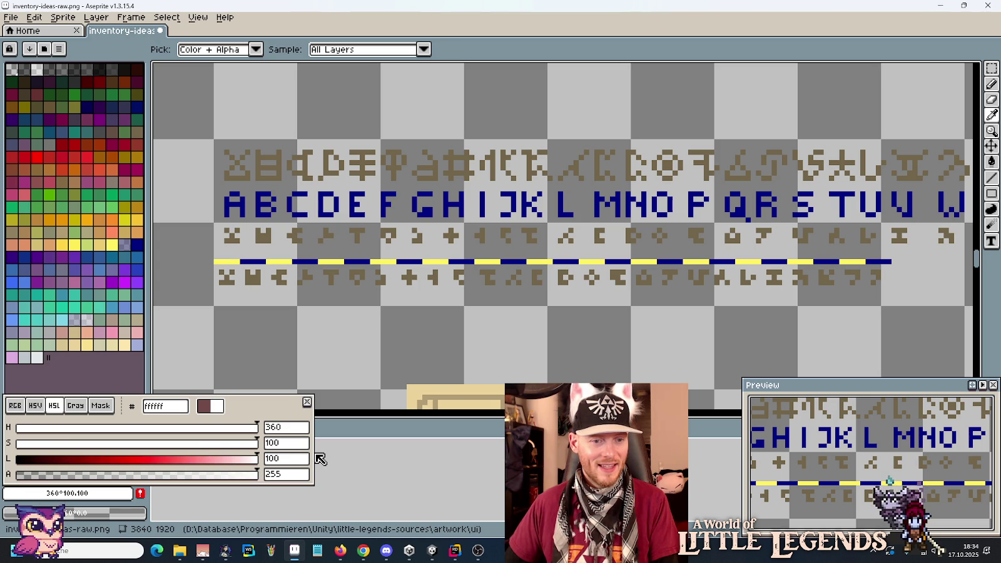
{"action": "left_click", "coordinate": [36, 406]}
{"action": "left_click", "coordinate": [15, 406]}
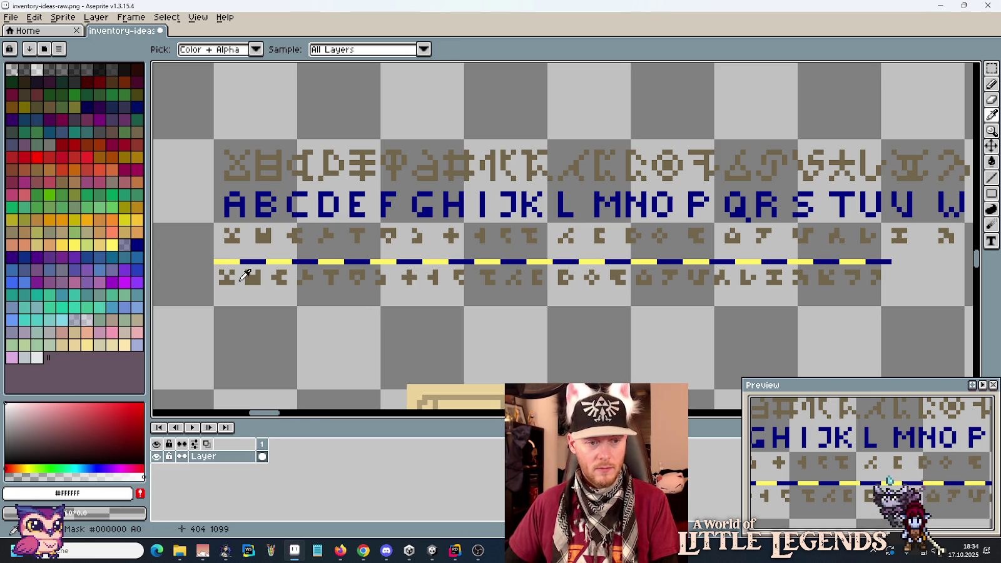
- Set the foreground HSL saturation to 100 and hue to 360, then close the colour editor
{"action": "left_click", "coordinate": [100, 514]}
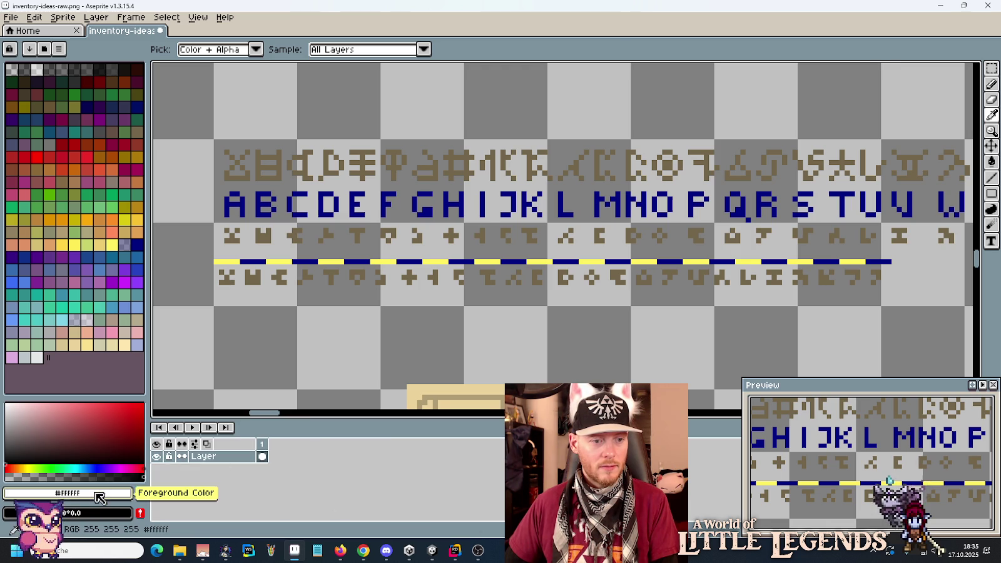
{"action": "left_click", "coordinate": [99, 497]}
{"action": "left_click", "coordinate": [53, 405]}
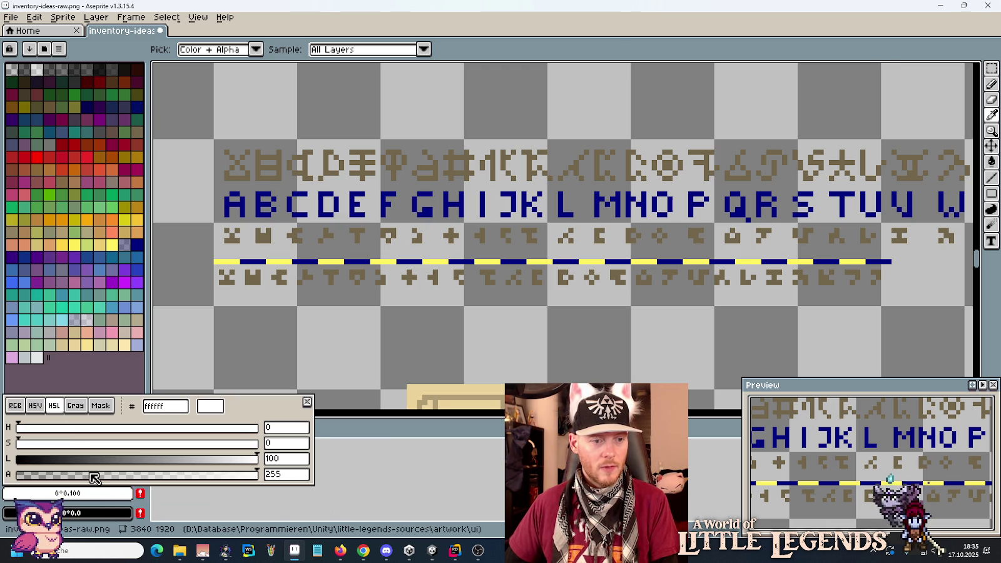
{"action": "left_click_drag", "start_coordinate": [105, 444], "coordinate": [311, 458]}
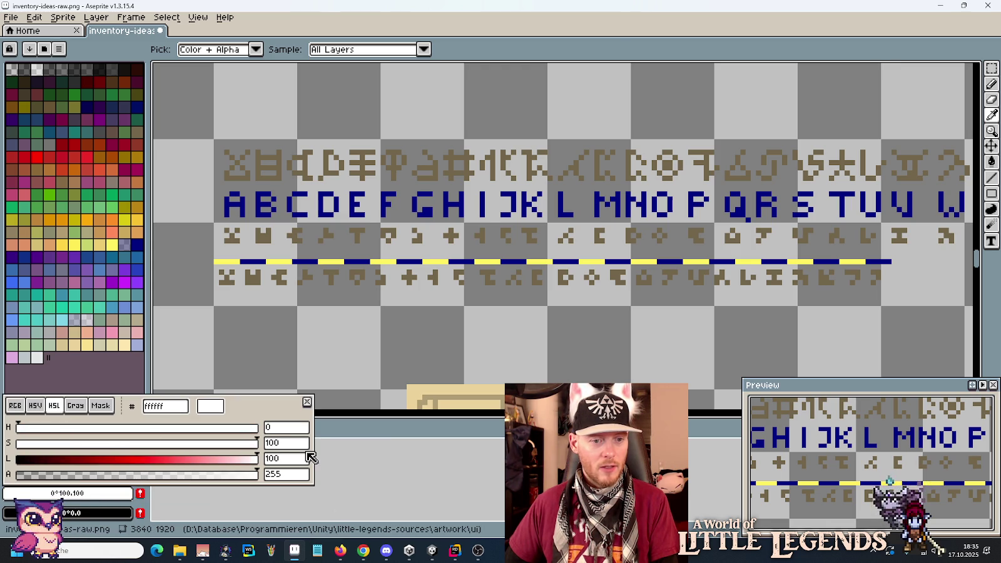
{"action": "left_click_drag", "start_coordinate": [229, 432], "coordinate": [319, 433]}
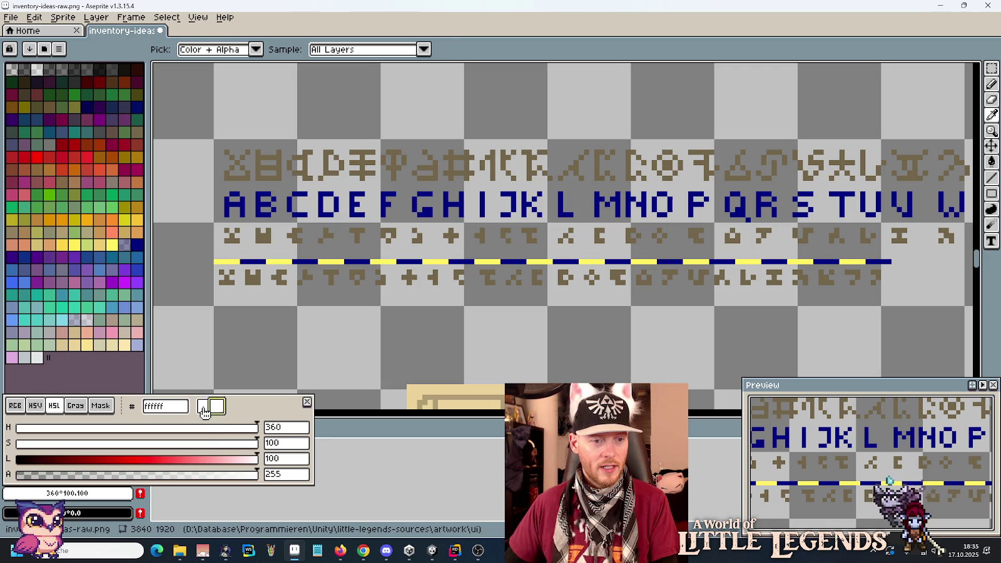
{"action": "left_click", "coordinate": [316, 308]}
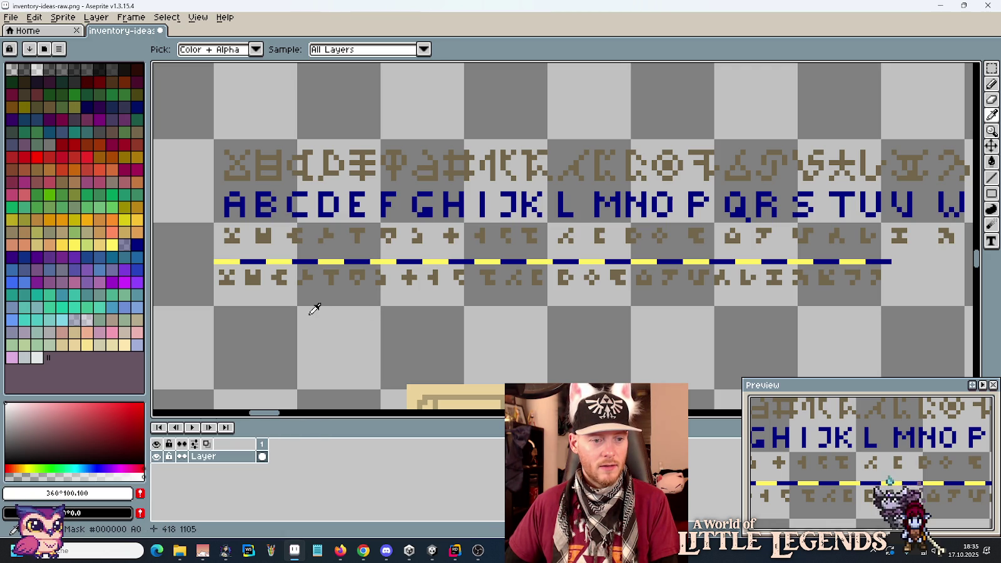
- Pick the brown rune colour and recolour the copied lower rune row white
{"action": "key", "text": "e"}
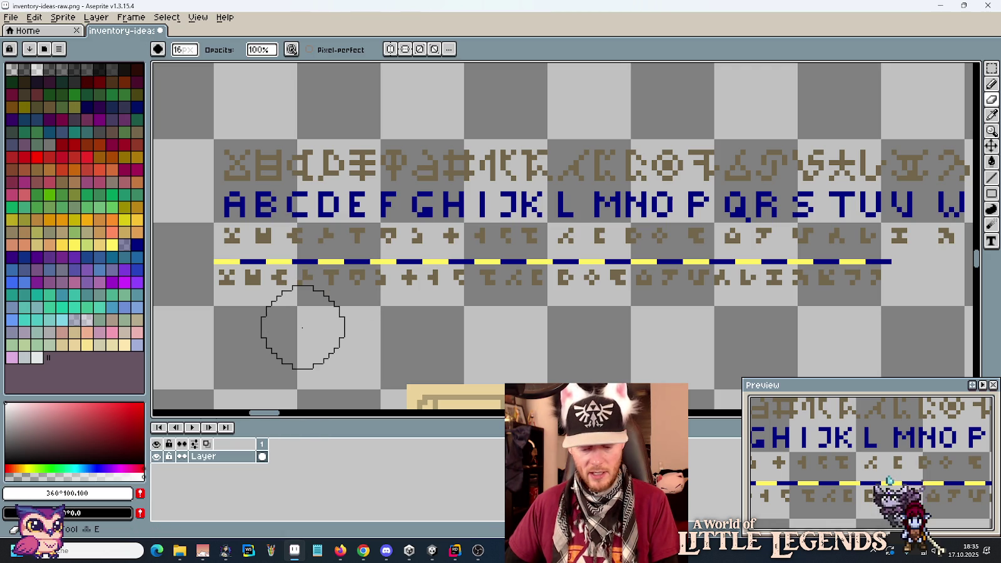
{"action": "key", "text": "b"}
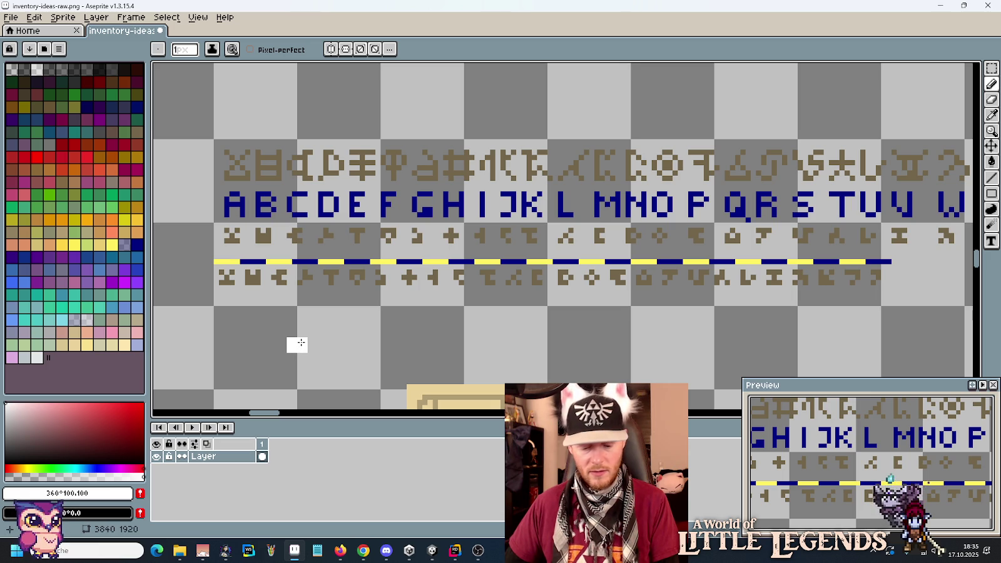
{"action": "key", "text": "i"}
{"action": "left_click", "coordinate": [282, 278]}
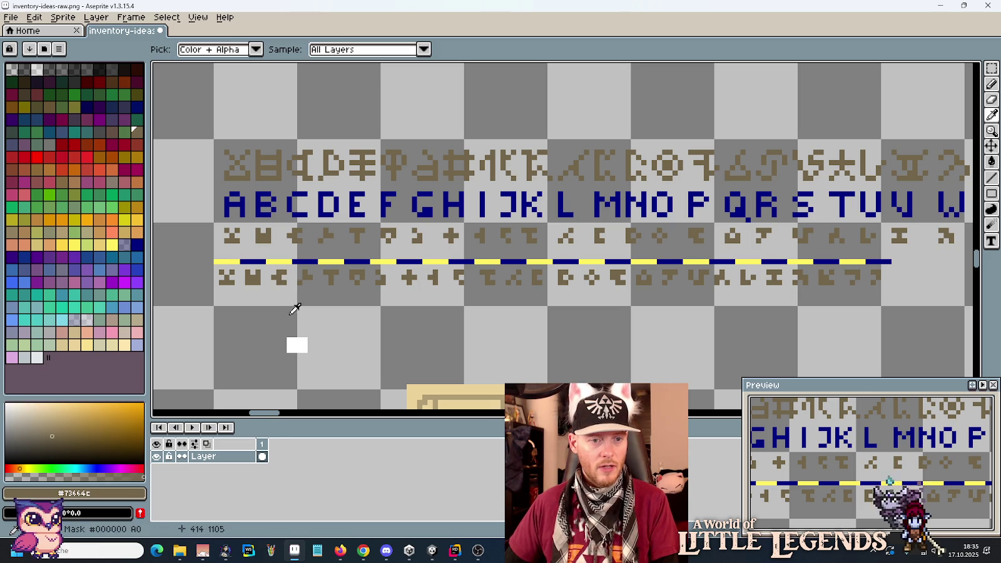
{"action": "key", "text": "e"}
{"action": "mouse_move", "coordinate": [290, 336]}
{"action": "left_mouse_down"}
{"action": "mouse_move", "coordinate": [224, 279]}
{"action": "mouse_move", "coordinate": [223, 291]}
{"action": "mouse_move", "coordinate": [376, 307]}
{"action": "mouse_move", "coordinate": [576, 282]}
{"action": "mouse_move", "coordinate": [887, 297]}
{"action": "left_mouse_up"}
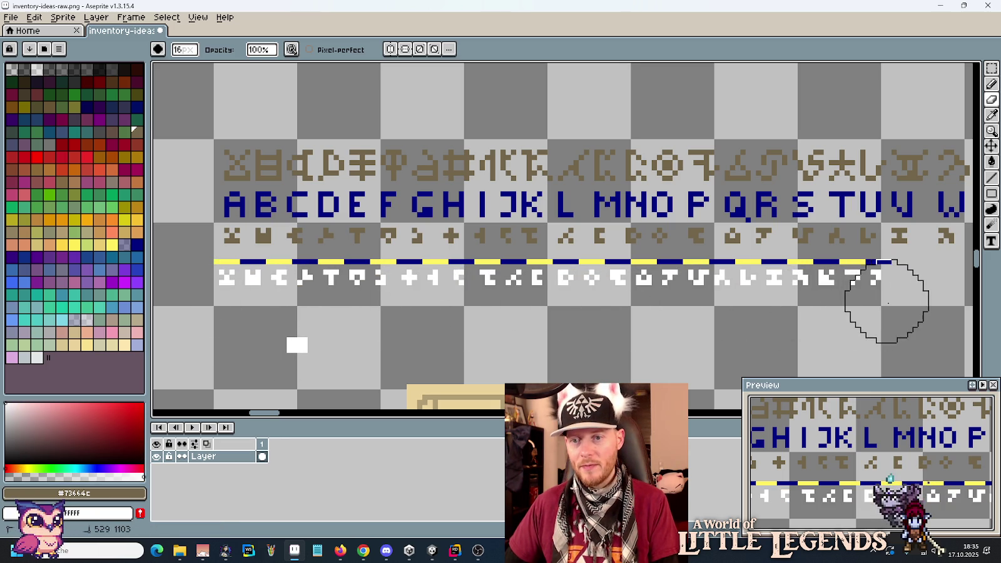
- Erase the stray white block below the runes and marquee-select the whole white rune row
{"action": "key", "text": "i"}
{"action": "key", "text": "e"}
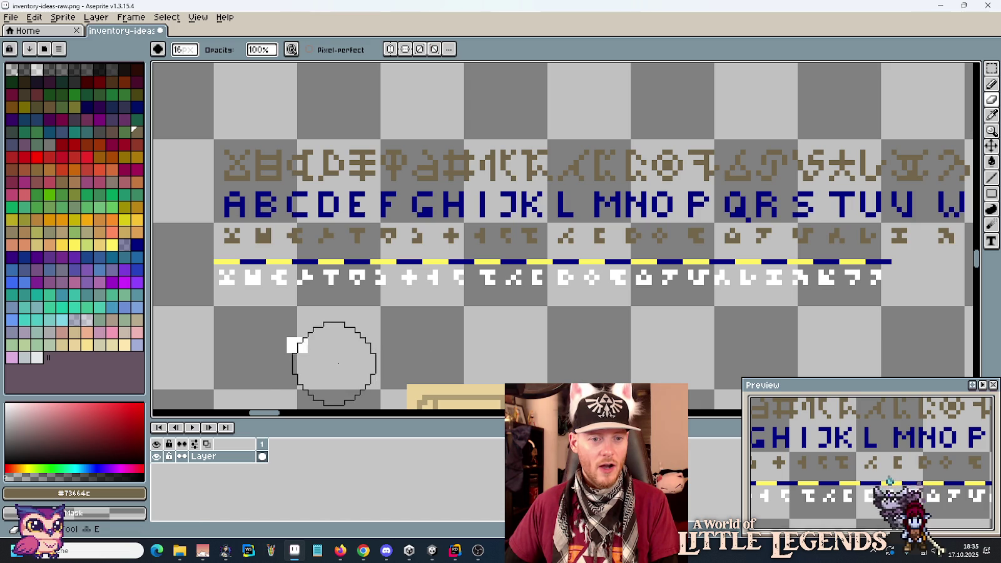
{"action": "left_click", "coordinate": [304, 349]}
{"action": "key", "text": "m"}
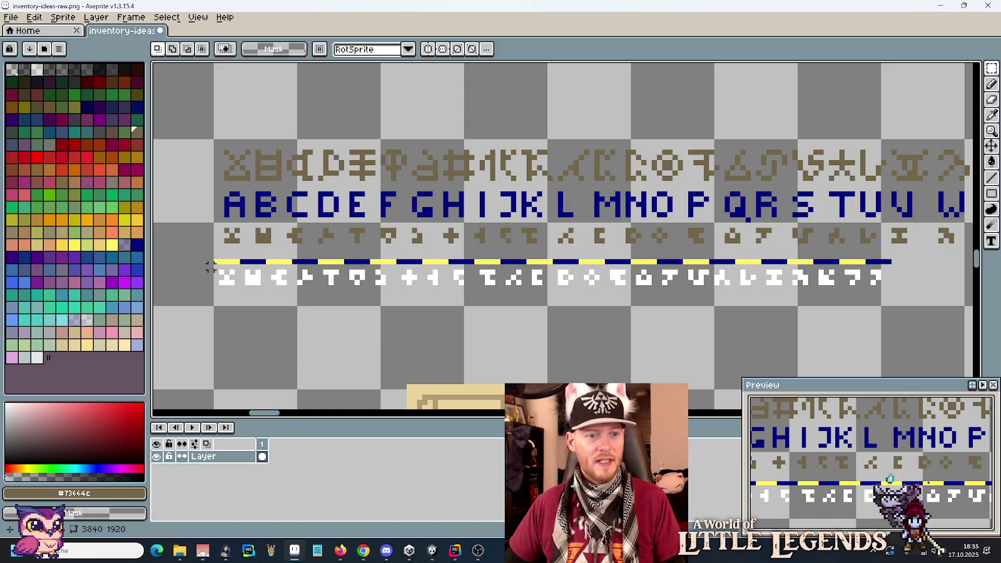
{"action": "left_click_drag", "start_coordinate": [214, 265], "coordinate": [890, 290]}
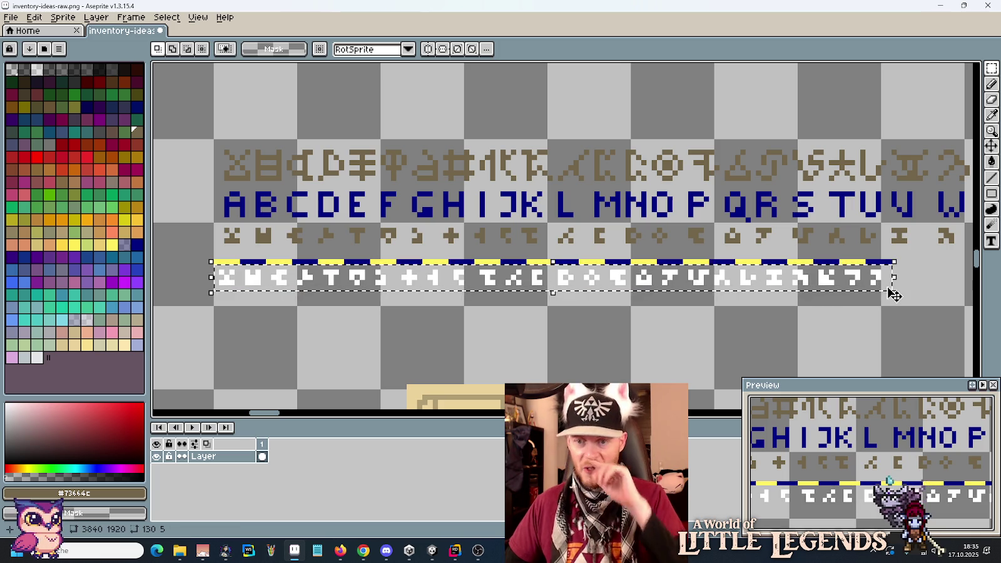
- Save the artwork, then copy the white rune row into a new 130×5 sprite
{"action": "key", "text": "ctrl+s"}
{"action": "key", "text": "ctrl+c"}
{"action": "key", "text": "alt+f"}
{"action": "key", "text": "n"}
{"action": "left_click", "coordinate": [451, 384]}
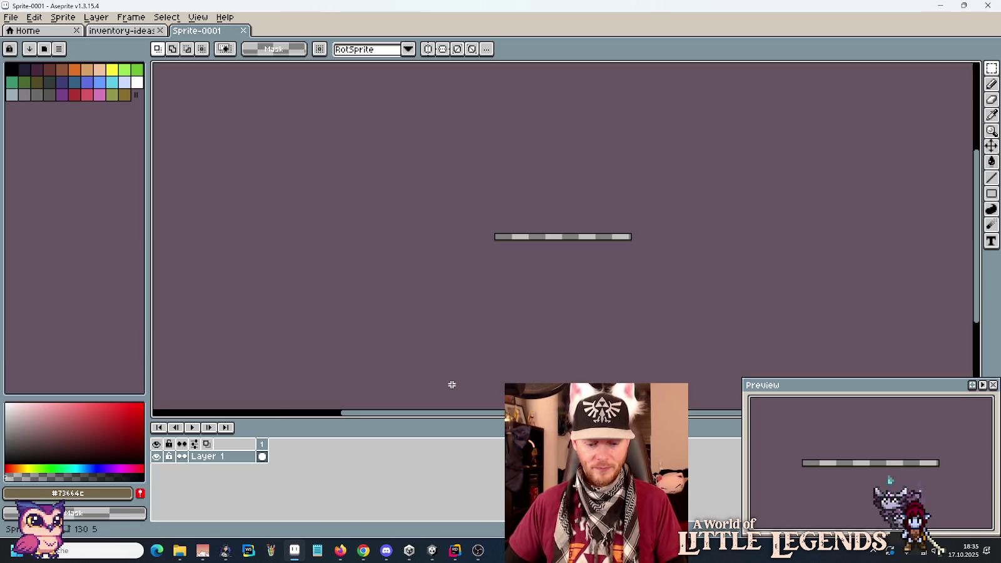
{"action": "key", "text": "ctrl+v"}
- Save the new sprite as EtherAlphabet.png in the ui/components/etherite-tablet folder
{"action": "key", "text": "ctrl+s"}
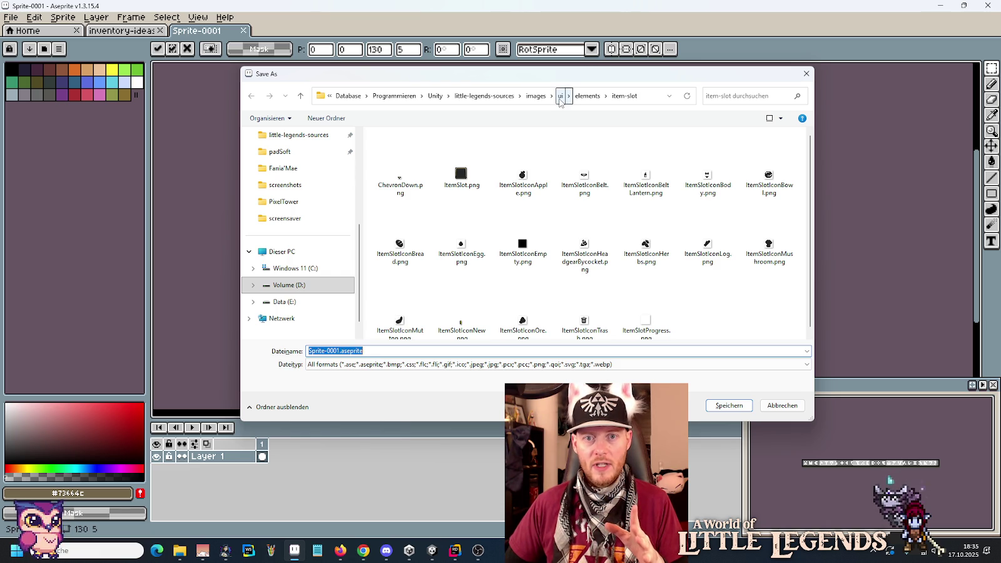
{"action": "left_click", "coordinate": [561, 98]}
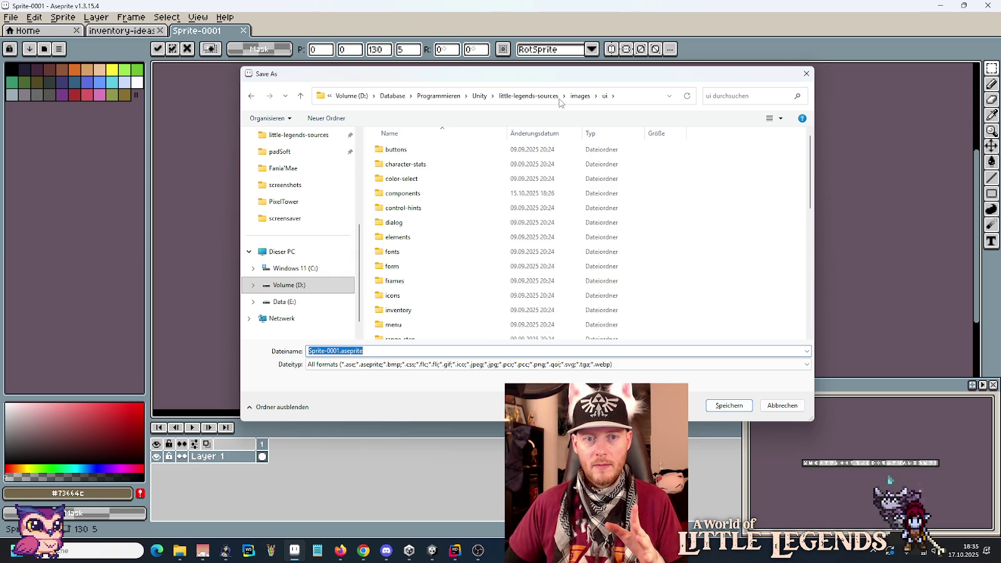
{"action": "double_click", "coordinate": [410, 195]}
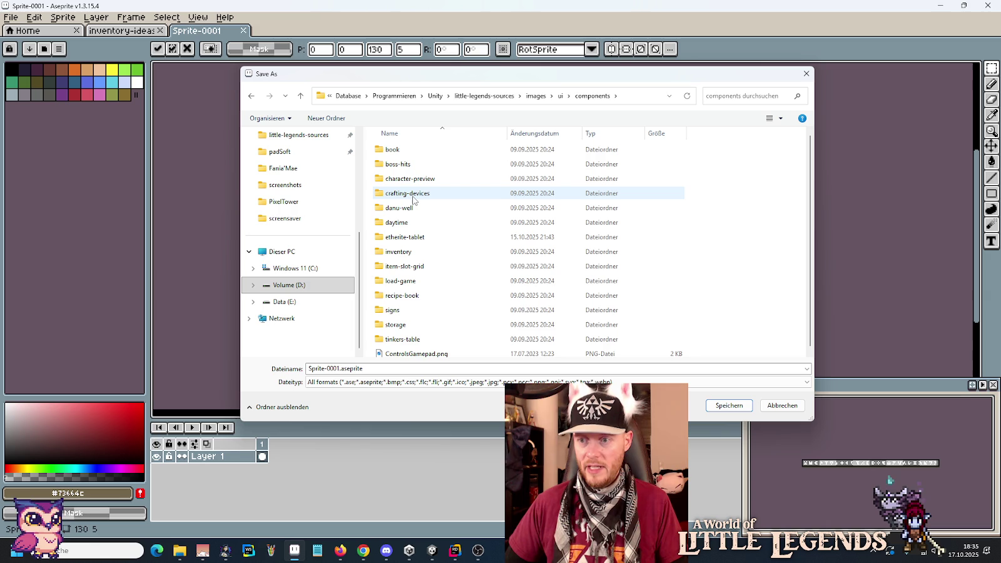
{"action": "double_click", "coordinate": [402, 237]}
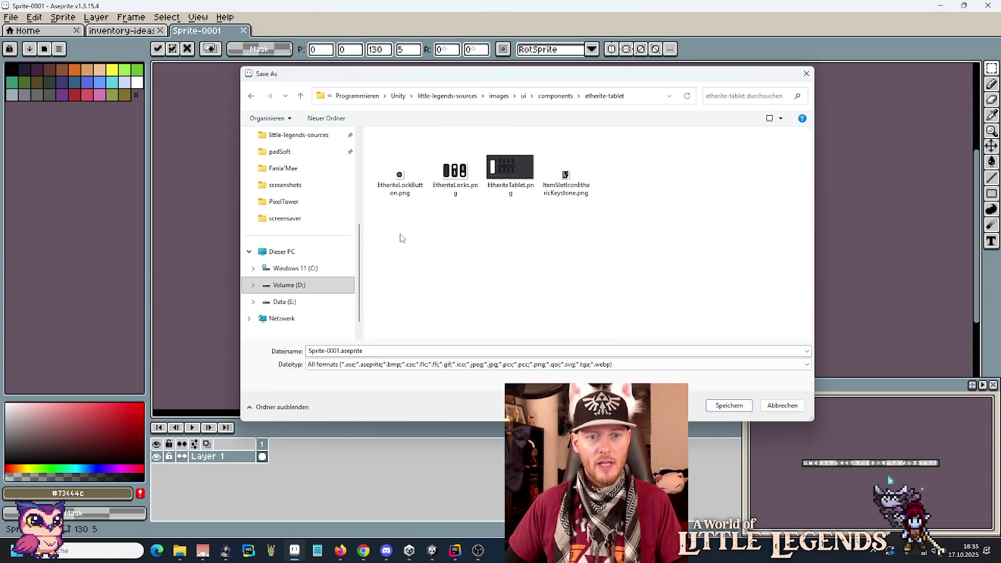
{"action": "double_click", "coordinate": [401, 351]}
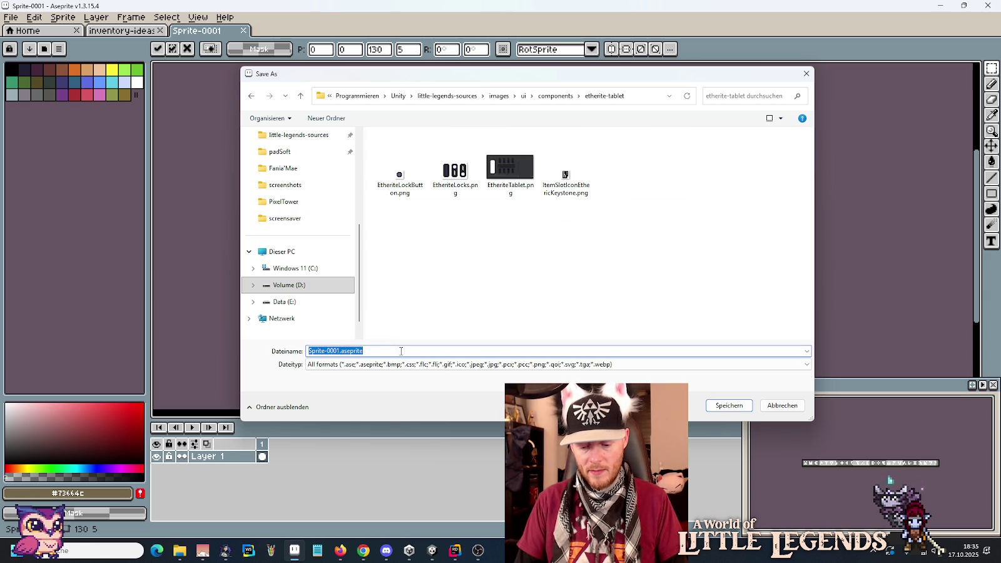
{"action": "type", "text": "Ether"}
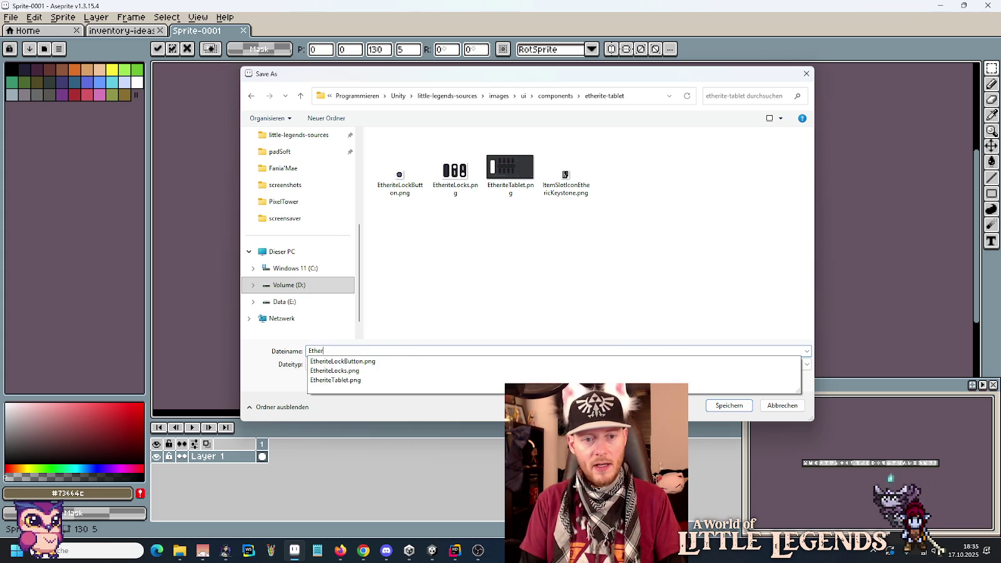
{"action": "type", "text": "Alphabet.png"}
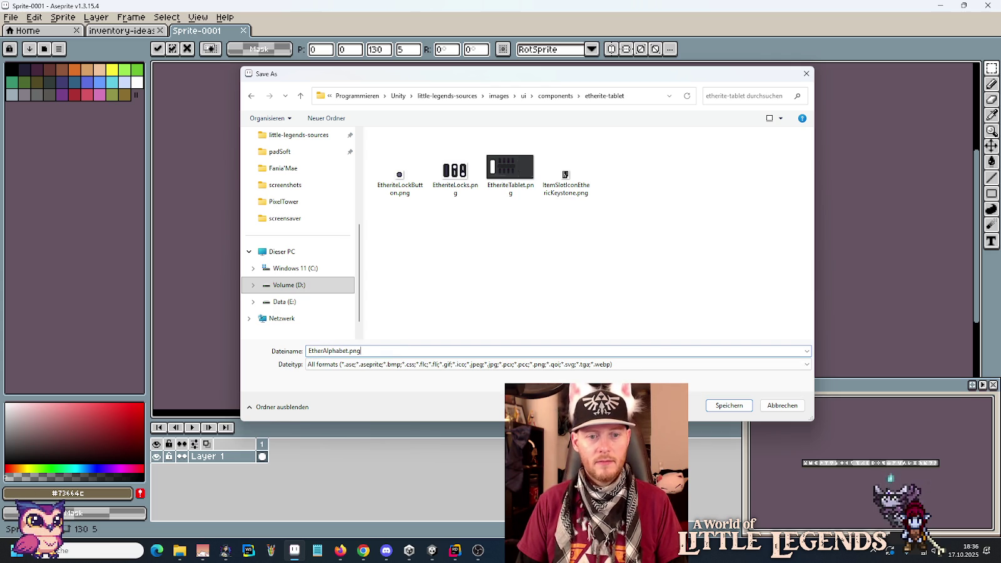
{"action": "key", "text": "Return"}
{"action": "mouse_move", "coordinate": [180, 550]}
{"action": "left_click", "coordinate": [180, 524]}
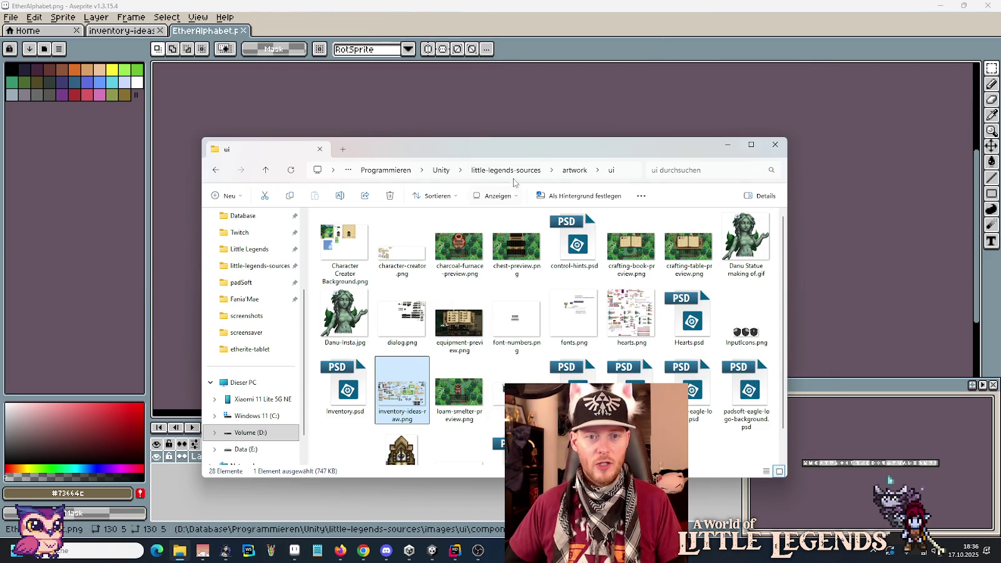
- In File Explorer, select EtherAlphabet.png in images/ui/components/etherite-tablet
{"action": "left_click", "coordinate": [482, 173]}
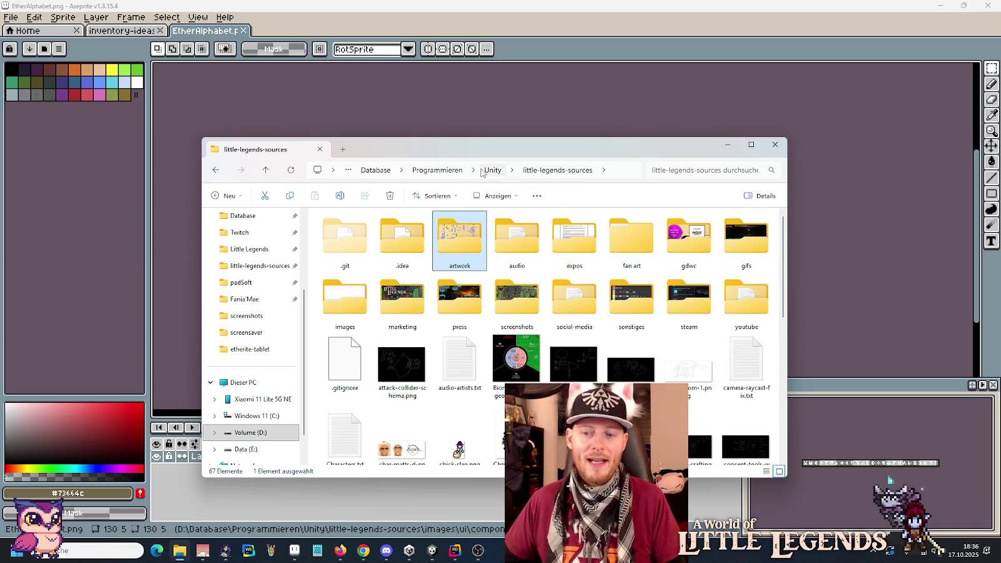
{"action": "double_click", "coordinate": [366, 297]}
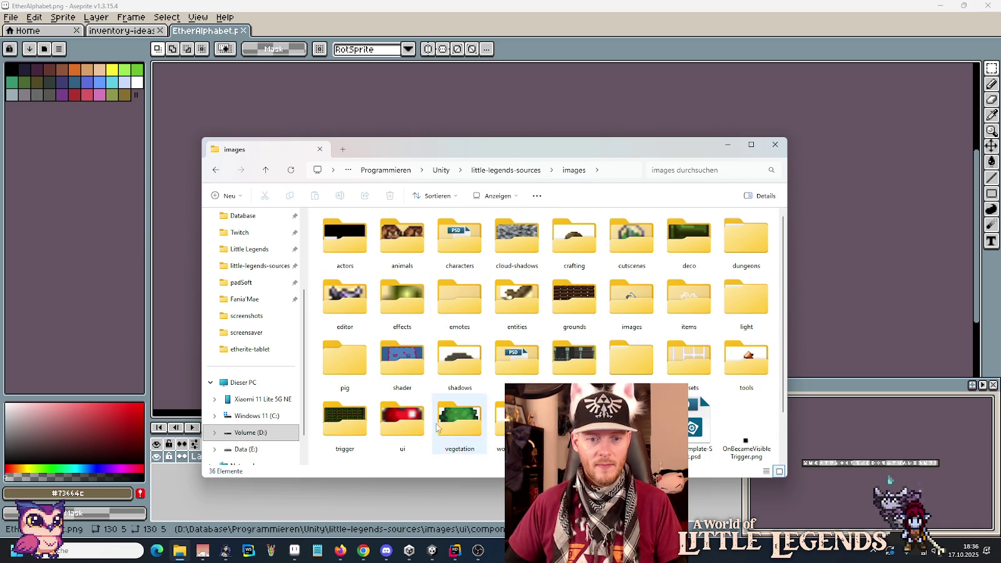
{"action": "double_click", "coordinate": [428, 430]}
{"action": "double_click", "coordinate": [369, 276]}
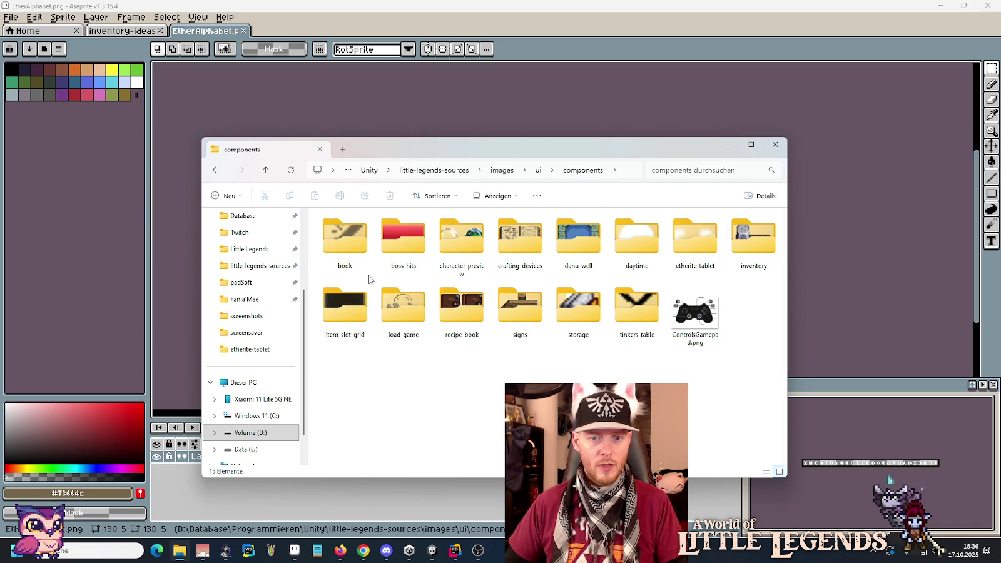
{"action": "double_click", "coordinate": [699, 245]}
{"action": "left_click", "coordinate": [351, 265]}
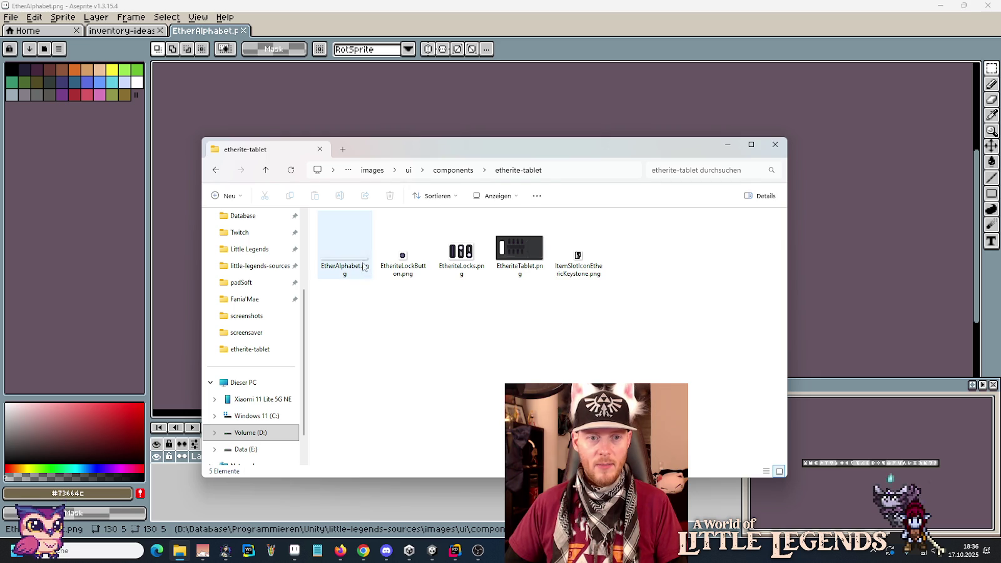
- Paste it into Little Legends Assets/Resources/UserInterface/Components/EtheriteTablet and return to Unity
{"action": "right_click", "coordinate": [188, 550]}
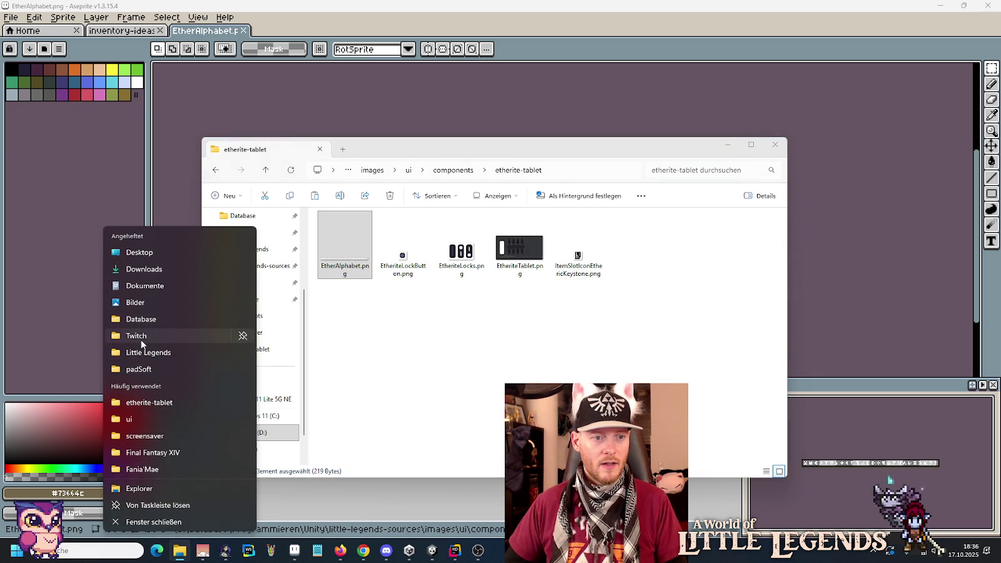
{"action": "left_click", "coordinate": [140, 352]}
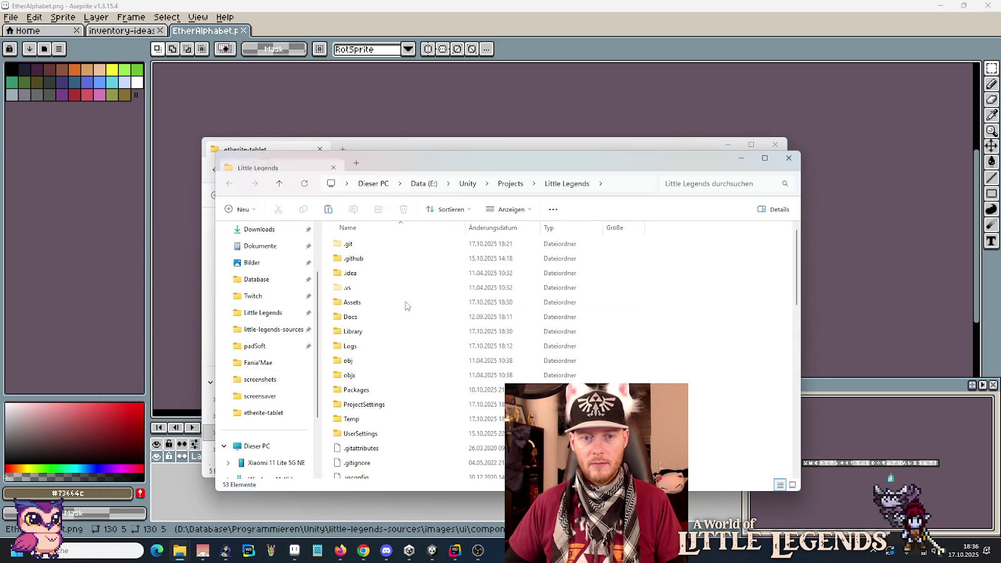
{"action": "double_click", "coordinate": [352, 302]}
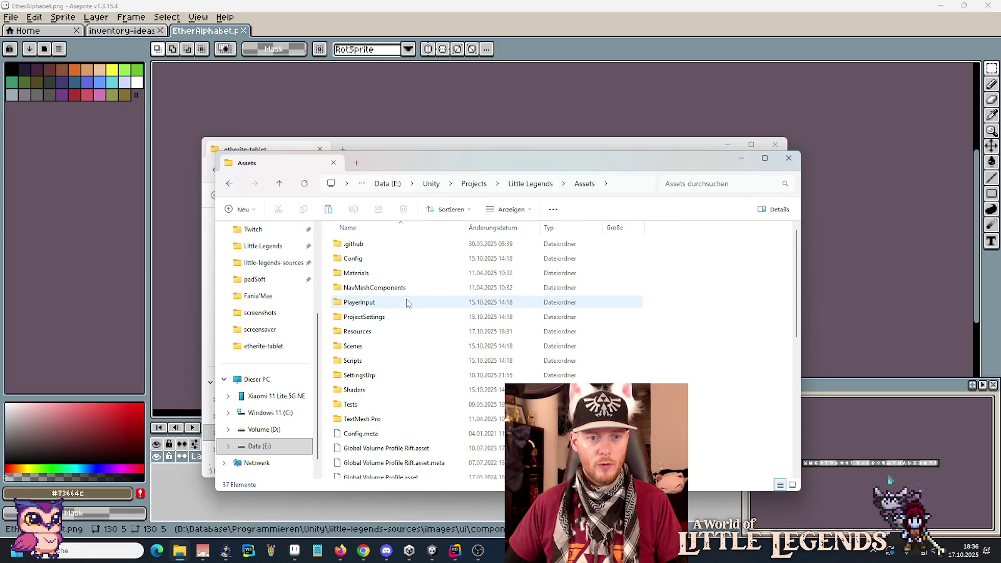
{"action": "double_click", "coordinate": [353, 331]}
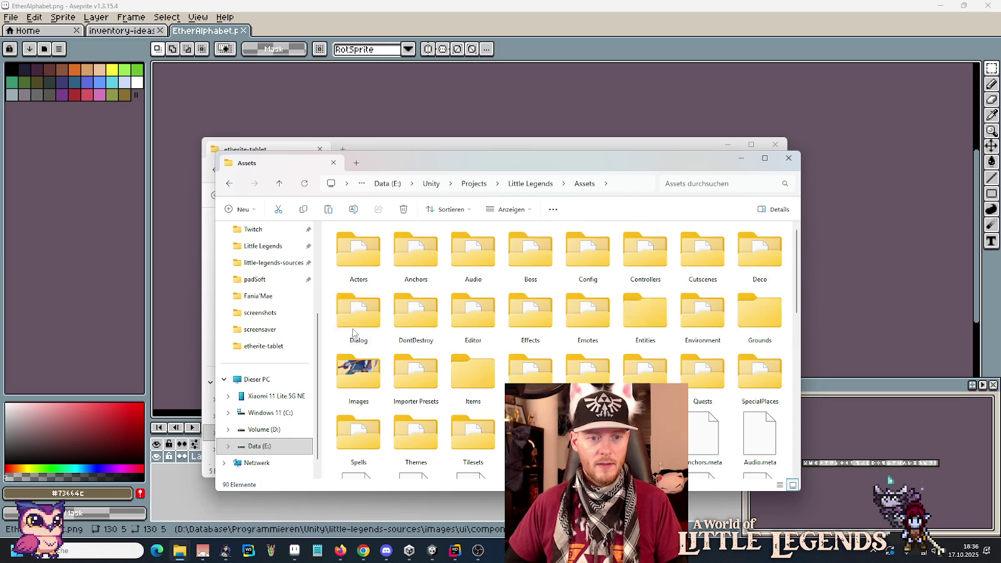
{"action": "key", "text": "u"}
{"action": "key", "text": "Return"}
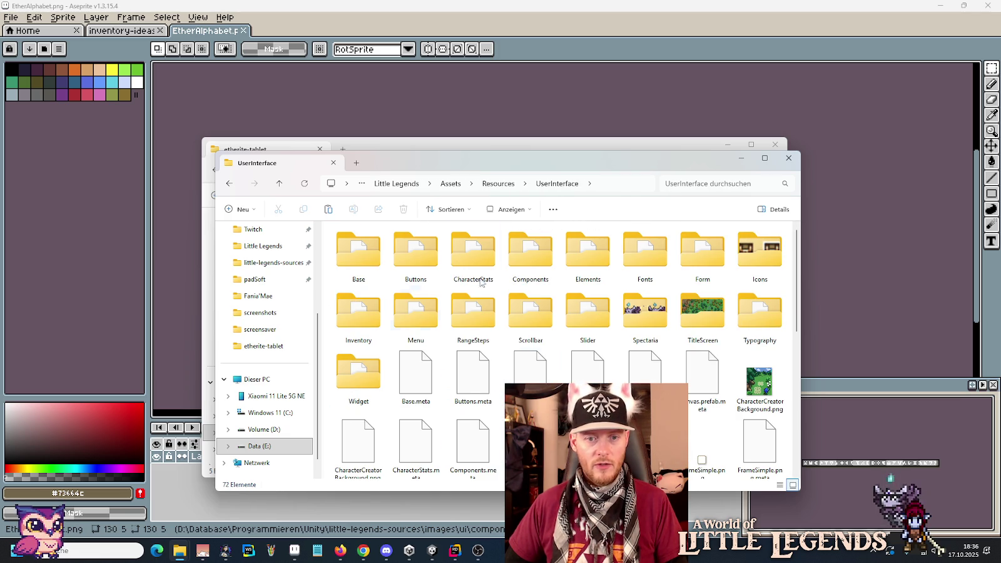
{"action": "double_click", "coordinate": [541, 267]}
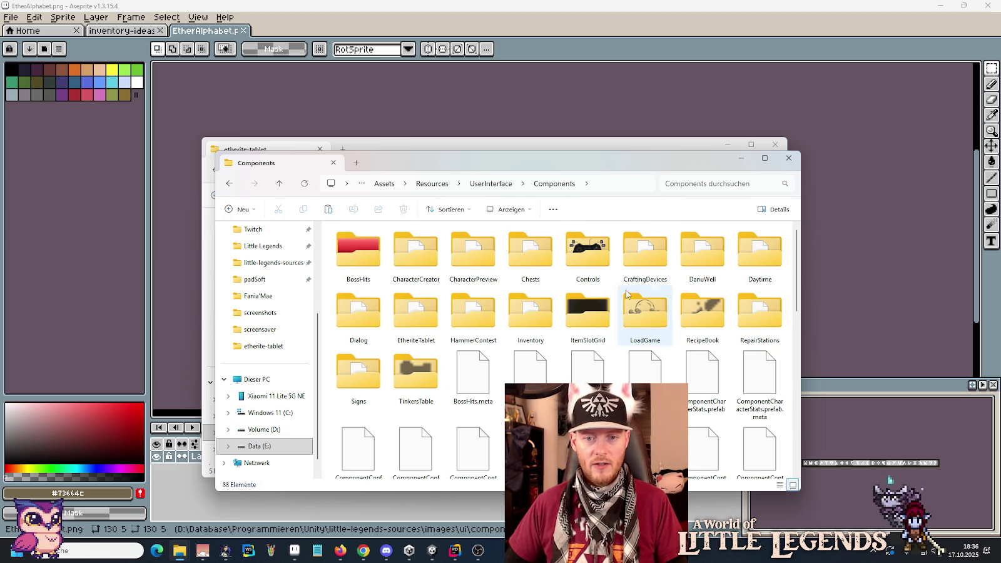
{"action": "double_click", "coordinate": [409, 319]}
{"action": "key", "text": "ctrl+v"}
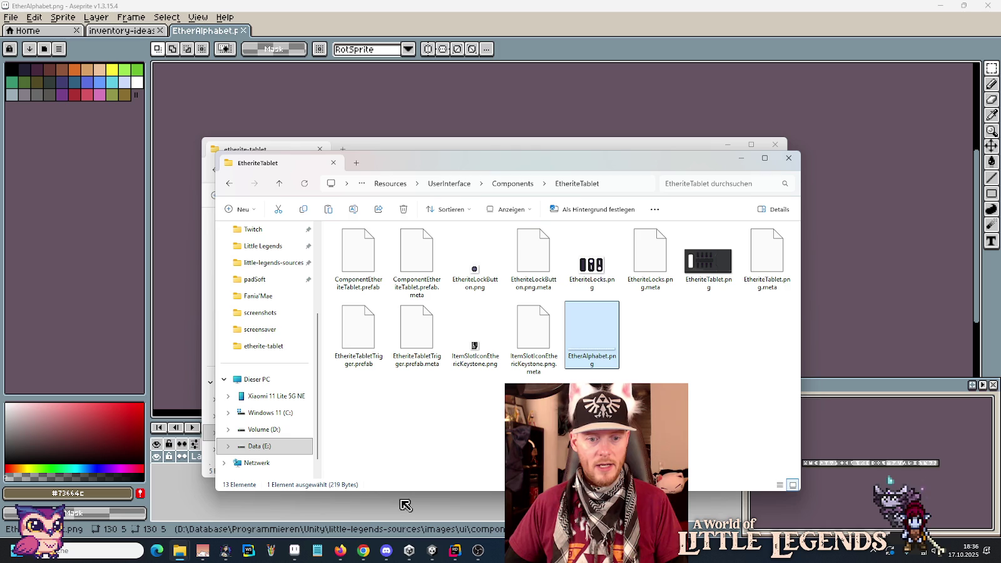
{"action": "left_click", "coordinate": [428, 553]}
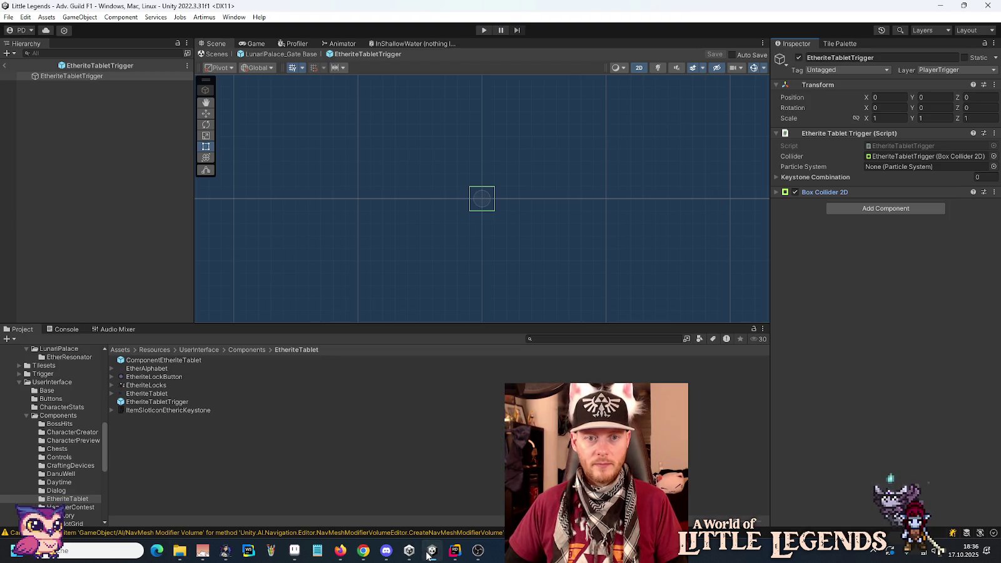
- Select EtherAlphabet in the EtheriteTablet folder to show its 130x5 Sprite (2D and UI) import settings
{"action": "right_click", "coordinate": [398, 460]}
{"action": "left_click", "coordinate": [398, 460]}
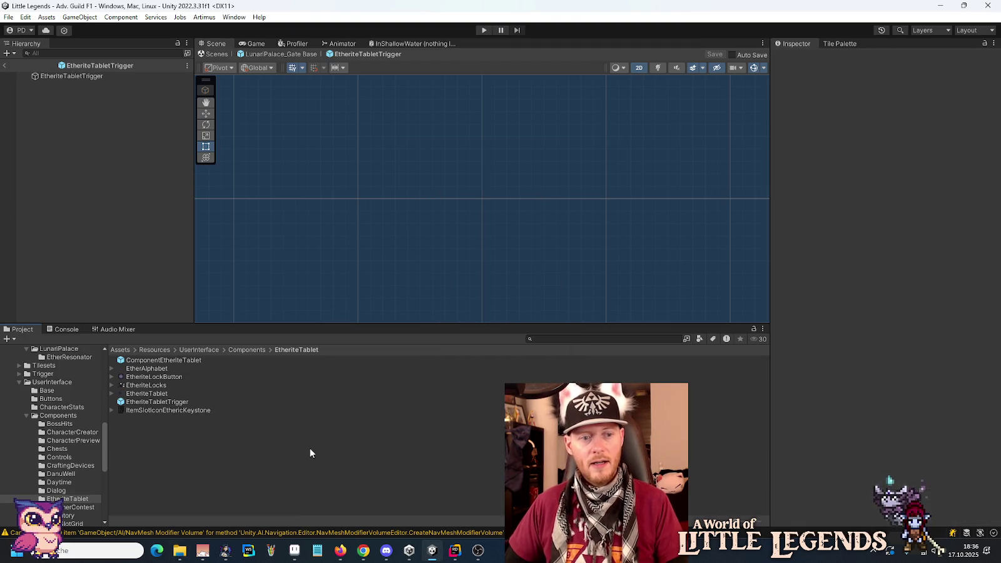
{"action": "left_click", "coordinate": [148, 370]}
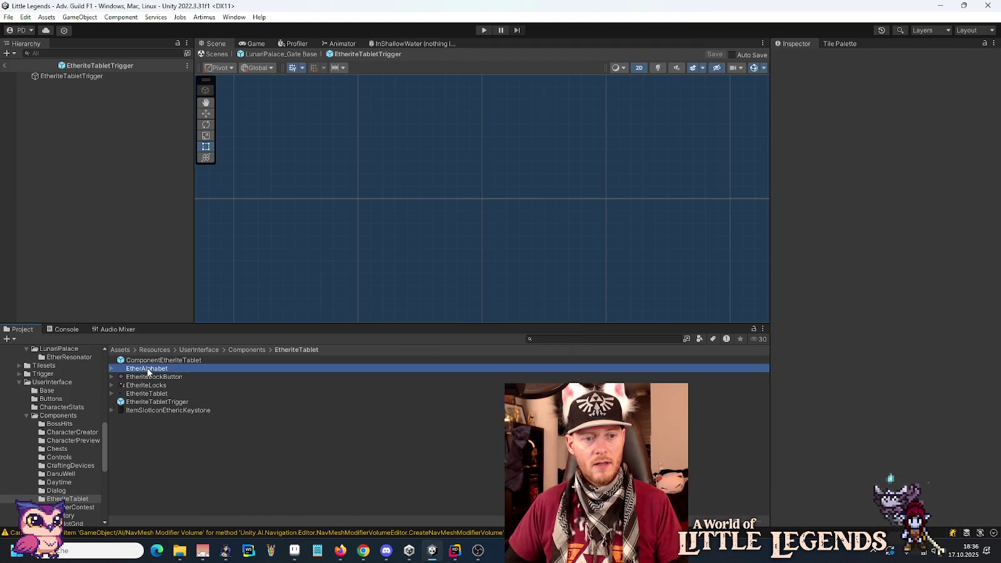
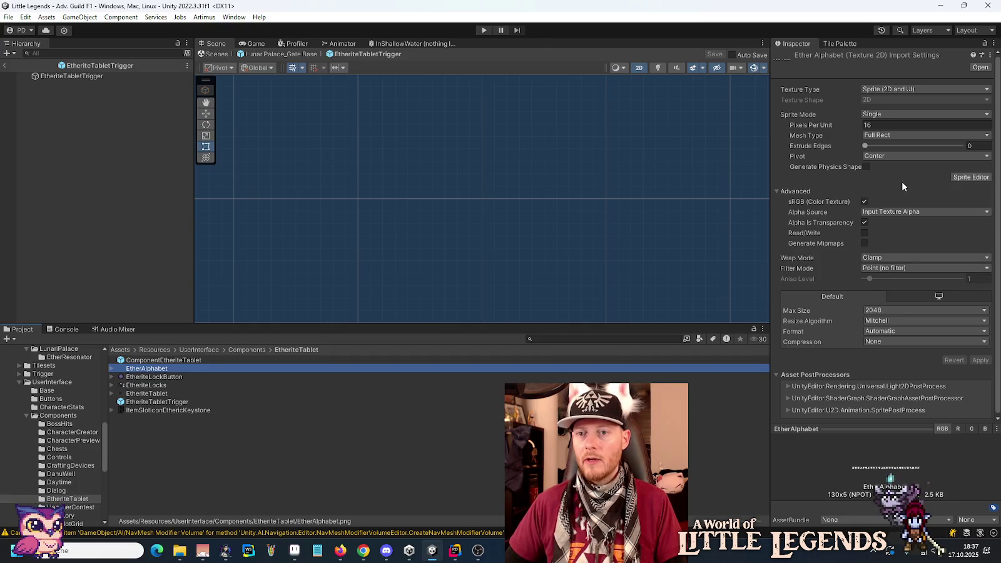
- Switch the EtherAlphabet texture's Sprite Mode to Multiple and apply the import settings
{"action": "left_click", "coordinate": [966, 179]}
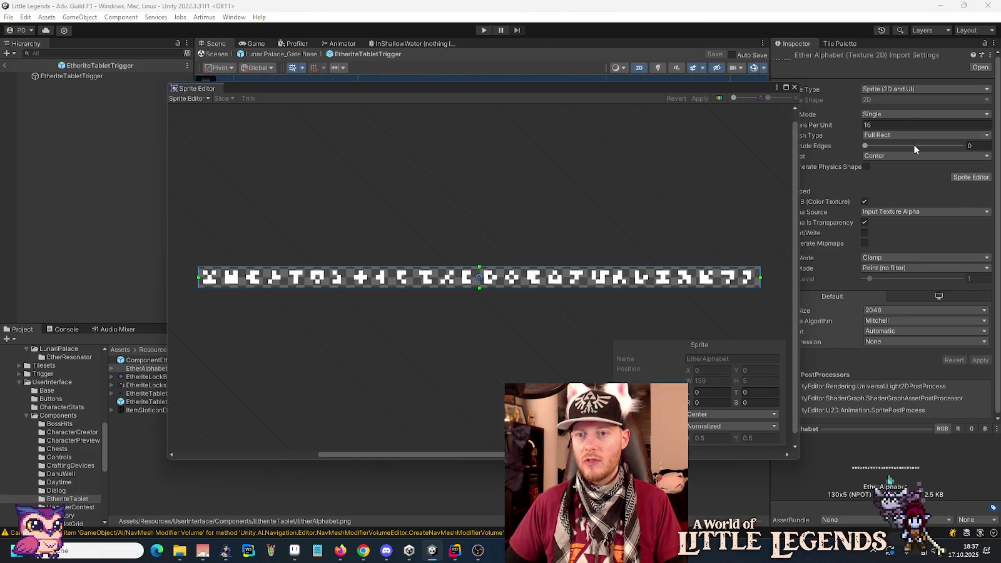
{"action": "left_click", "coordinate": [794, 87]}
{"action": "left_click", "coordinate": [886, 114]}
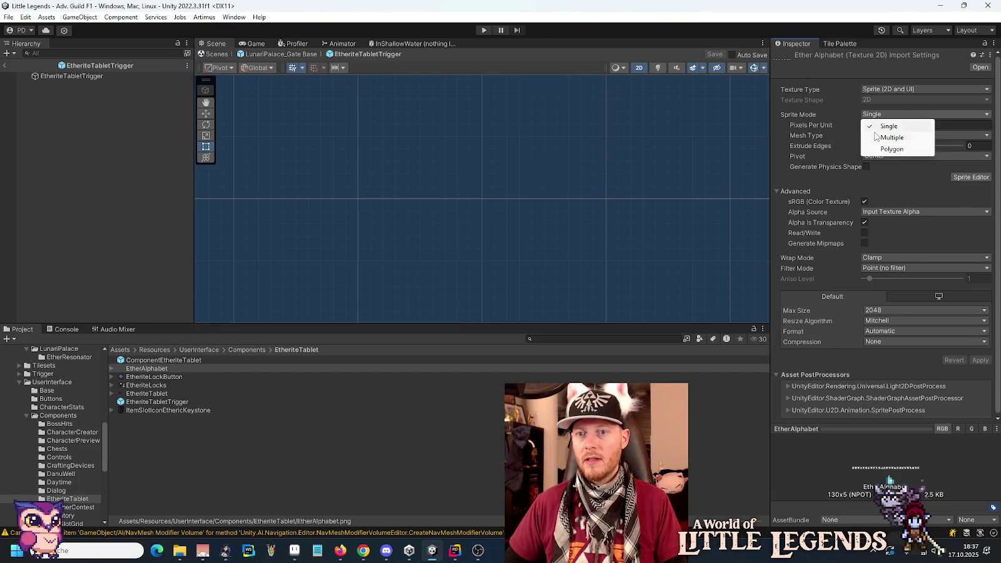
{"action": "left_click", "coordinate": [891, 137]}
{"action": "left_click", "coordinate": [961, 167]}
{"action": "left_click", "coordinate": [563, 295]}
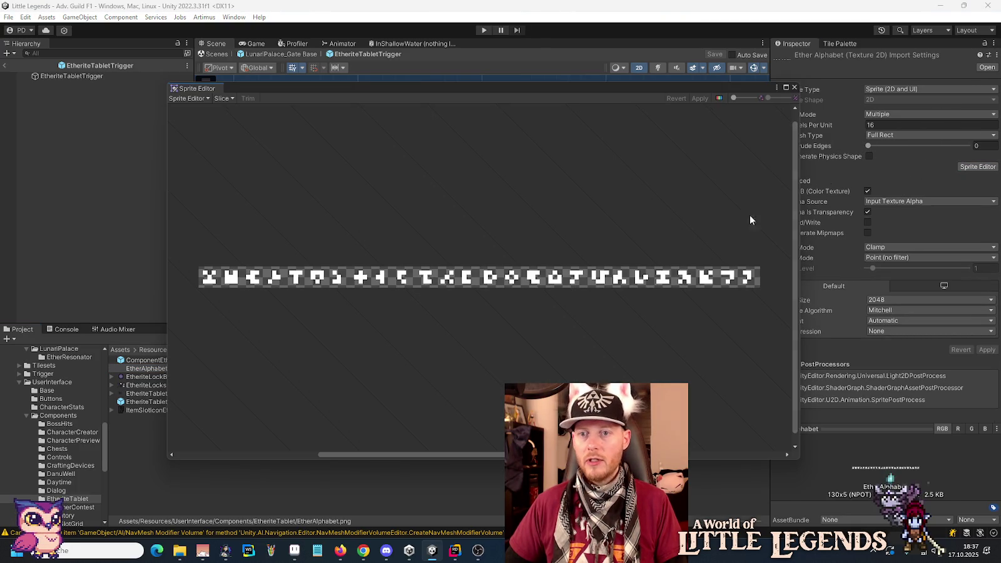
- Slice EtherAlphabet by grid cell count into 26 glyph sprites and apply
{"action": "left_click", "coordinate": [222, 98]}
{"action": "left_click", "coordinate": [301, 109]}
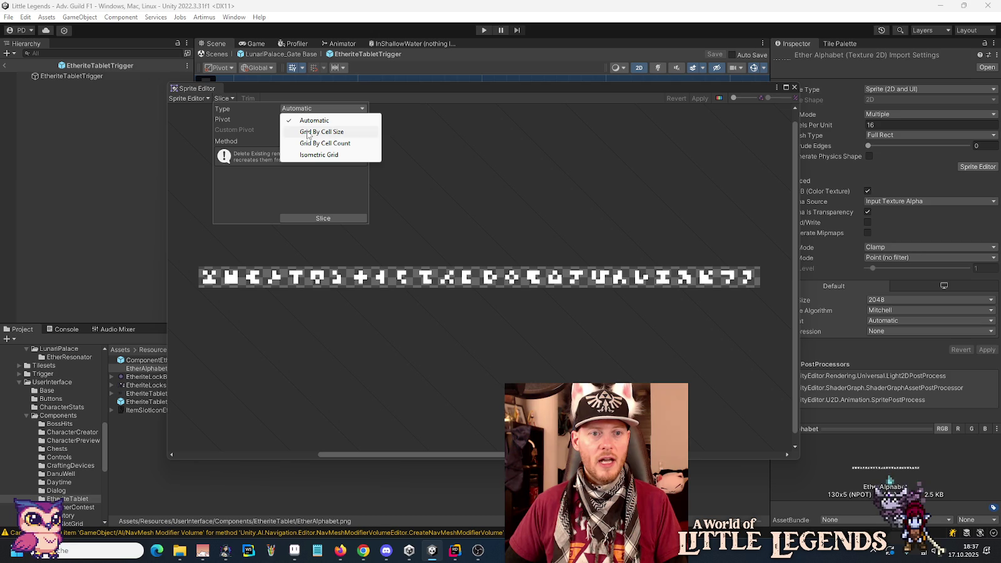
{"action": "left_click", "coordinate": [311, 142]}
{"action": "type", "text": "26"}
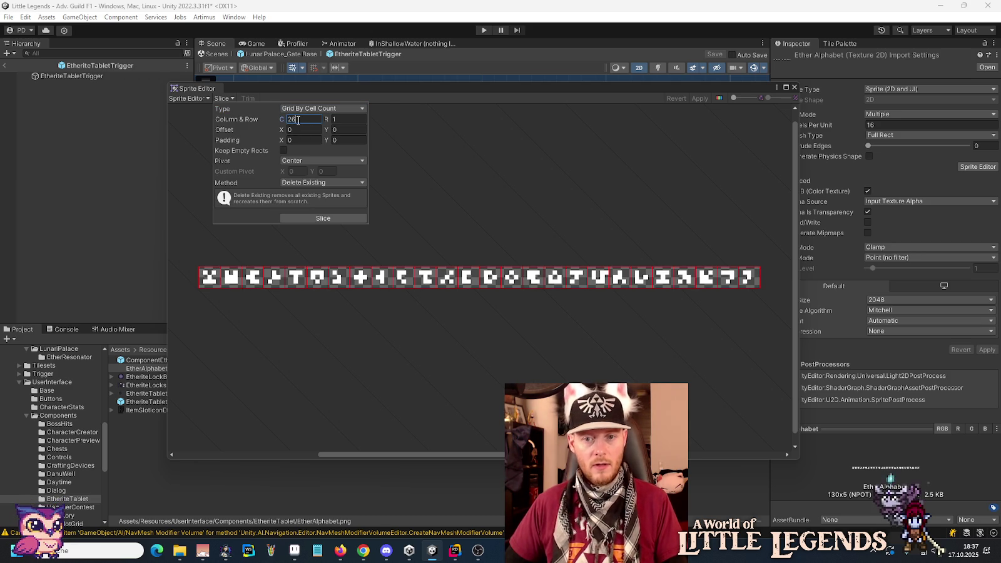
{"action": "left_click", "coordinate": [705, 95]}
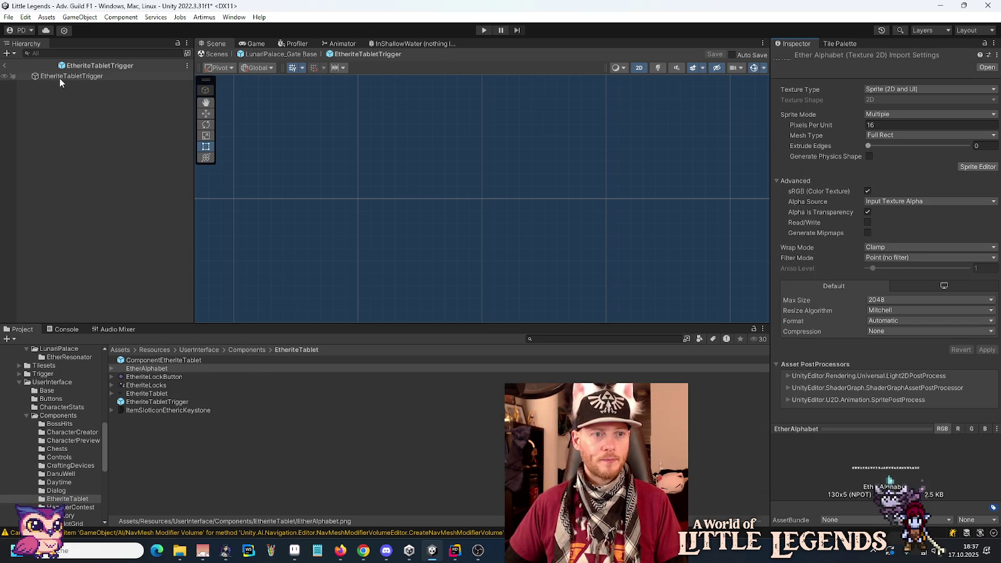
{"action": "left_click", "coordinate": [59, 78]}
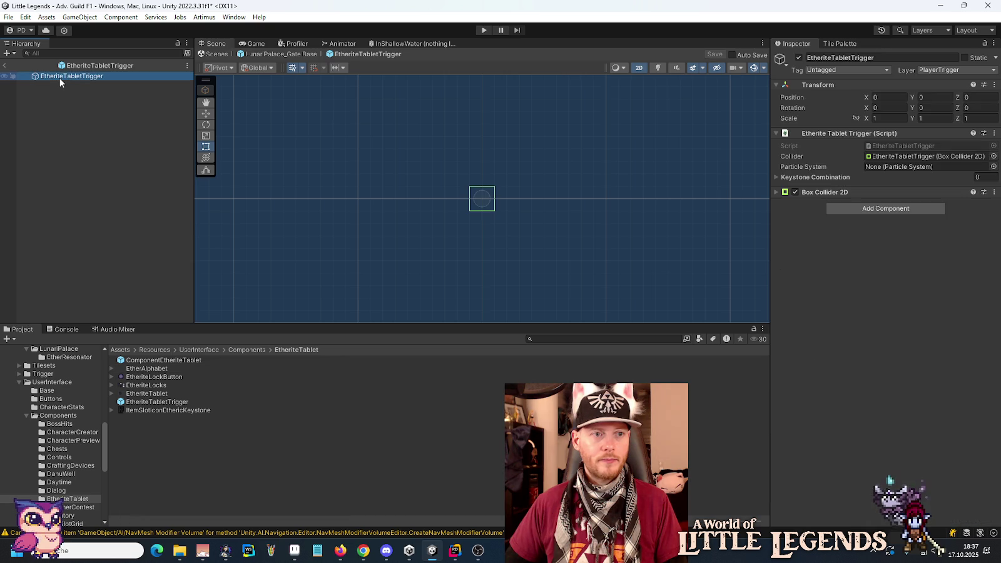
- Add a Particle System component to EtheriteTabletTrigger
{"action": "left_click", "coordinate": [875, 209]}
{"action": "type", "text": "part"}
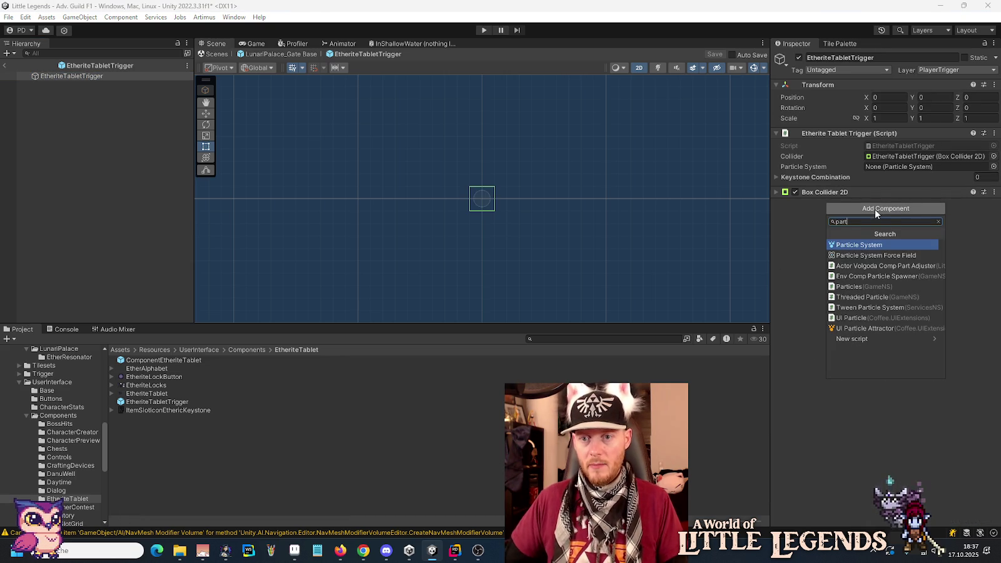
{"action": "left_click", "coordinate": [870, 246]}
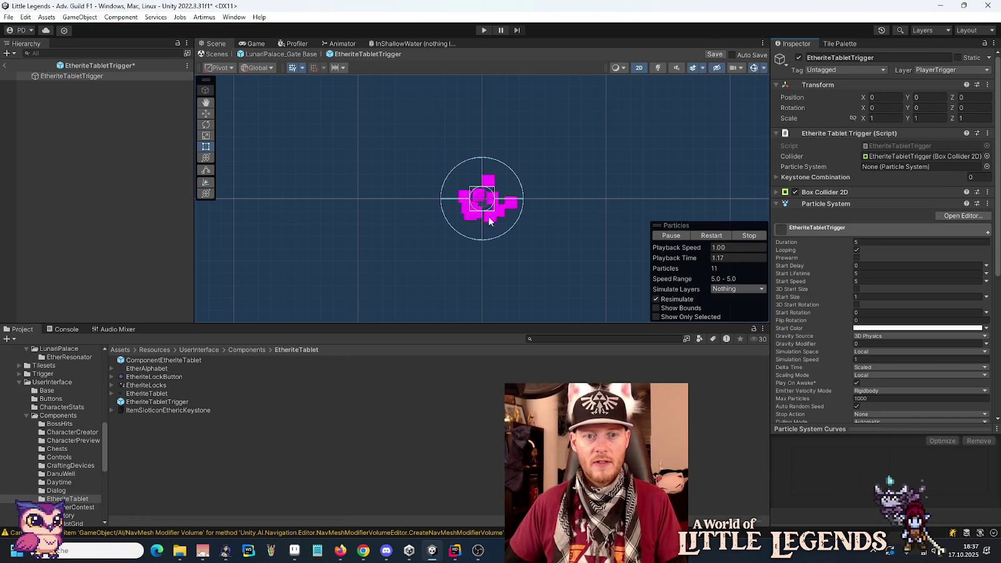
- Reorder components so Box Collider 2D and Particle System sit above the trigger script
{"action": "scroll", "coordinate": [479, 207], "scroll_direction": "up", "scroll_amount": 5}
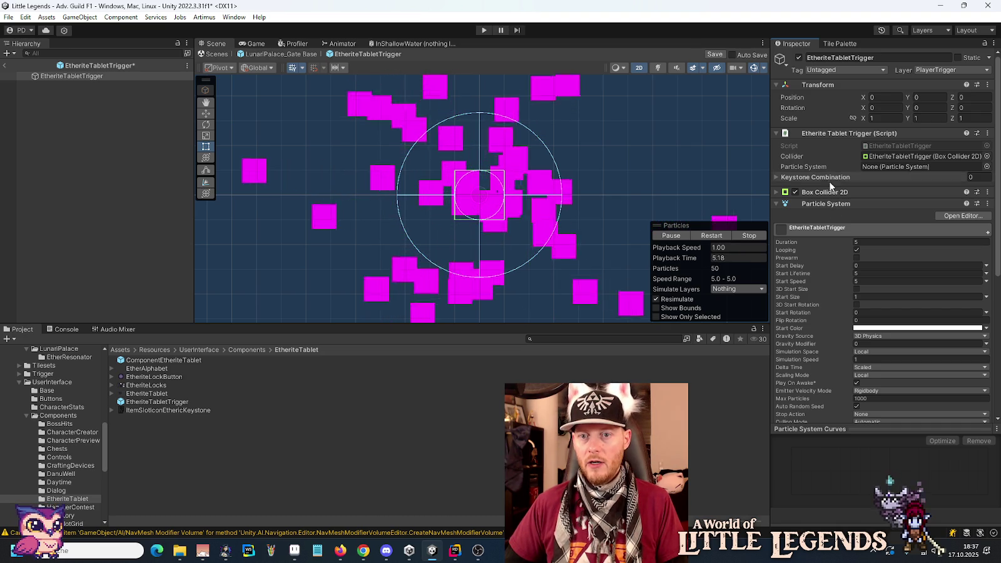
{"action": "left_click_drag", "start_coordinate": [827, 192], "coordinate": [829, 131]}
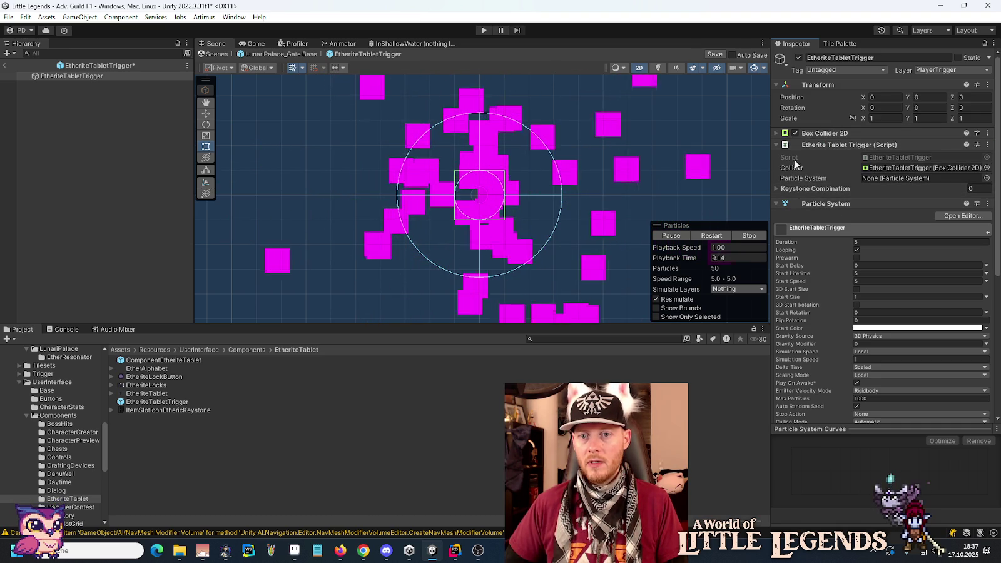
{"action": "left_click", "coordinate": [813, 144]}
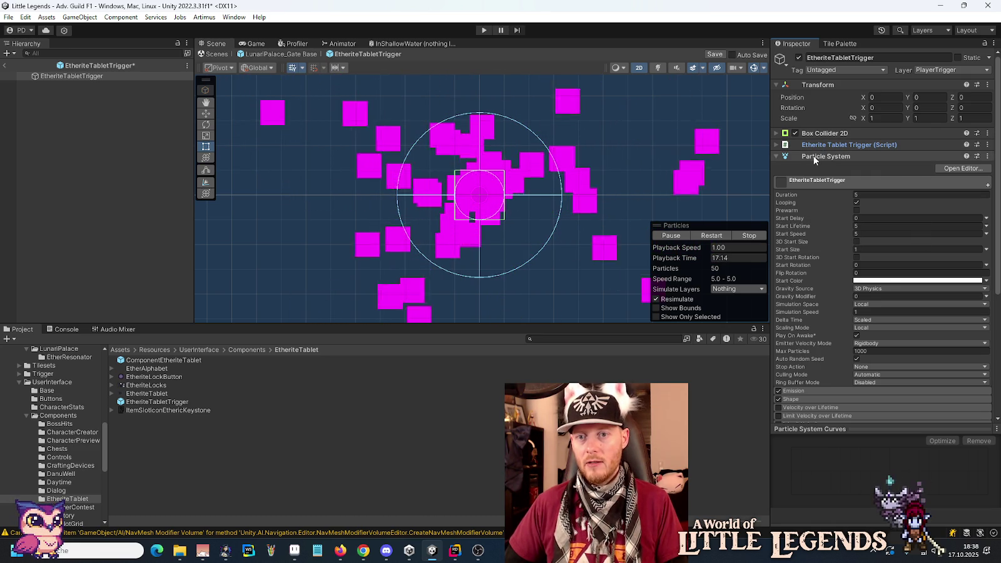
{"action": "left_click_drag", "start_coordinate": [814, 159], "coordinate": [813, 139]}
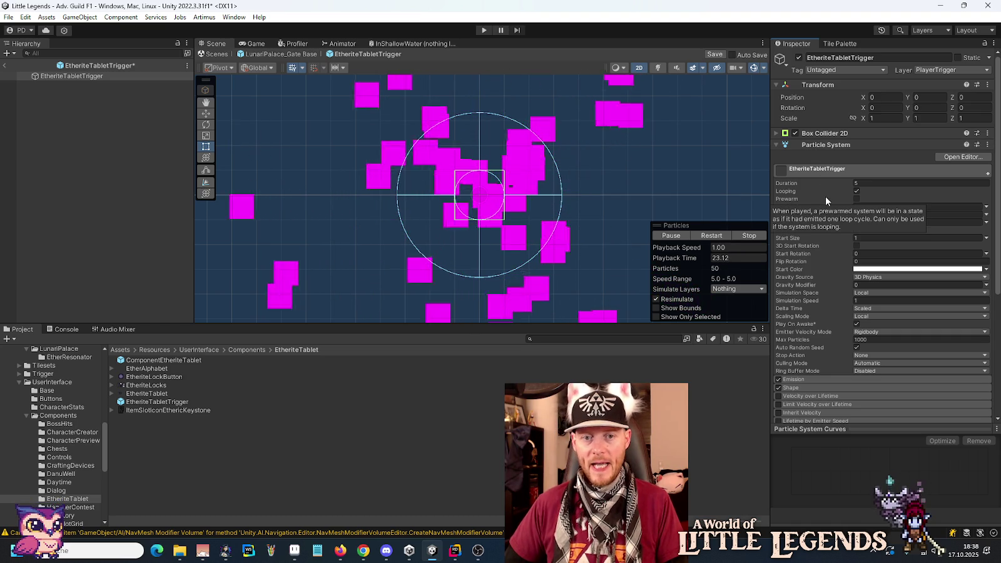
{"action": "scroll", "coordinate": [843, 305], "scroll_direction": "down", "scroll_amount": 1}
{"action": "scroll", "coordinate": [843, 305], "scroll_direction": "down", "scroll_amount": 5}
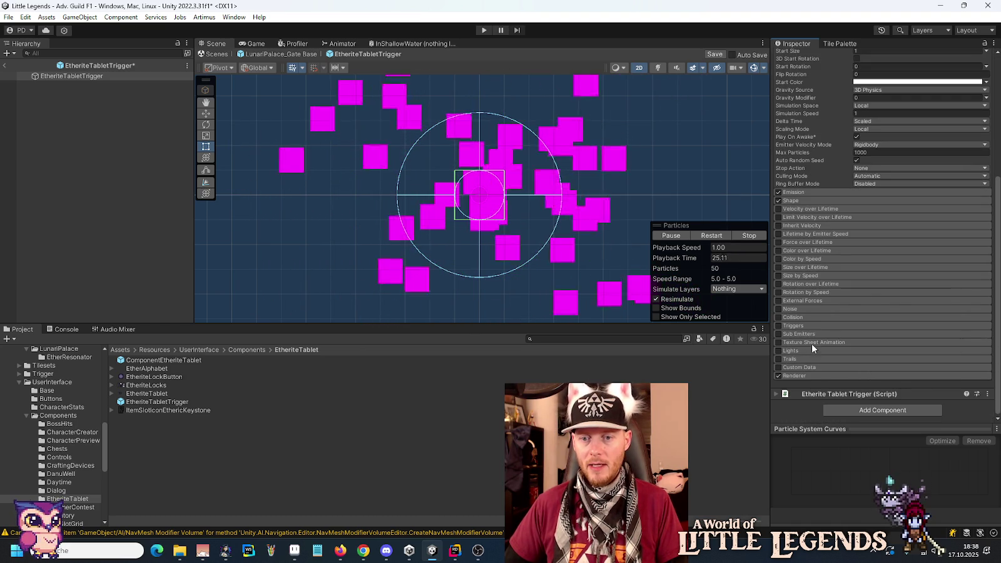
- Enable Texture Sheet Animation in Sprites mode with four sprite frame slots
{"action": "left_click", "coordinate": [778, 342]}
{"action": "scroll", "coordinate": [876, 325], "scroll_direction": "down", "scroll_amount": 2}
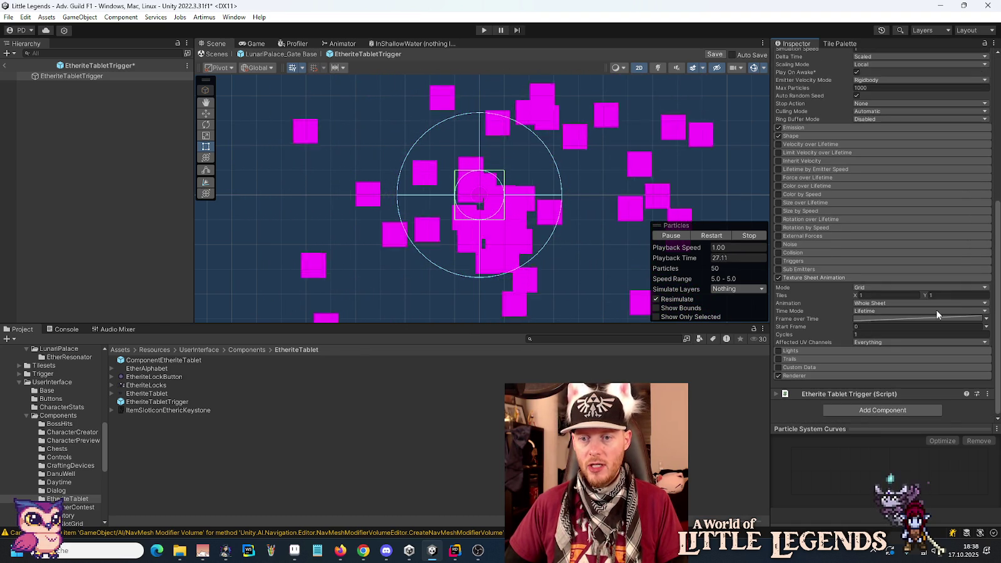
{"action": "left_click", "coordinate": [961, 287]}
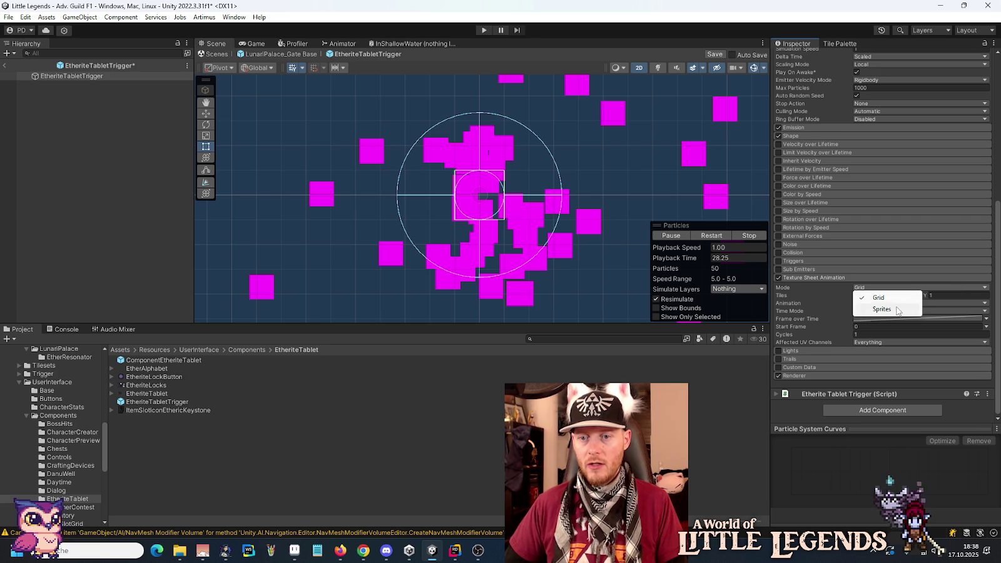
{"action": "left_click", "coordinate": [896, 307]}
{"action": "left_click", "coordinate": [985, 302]}
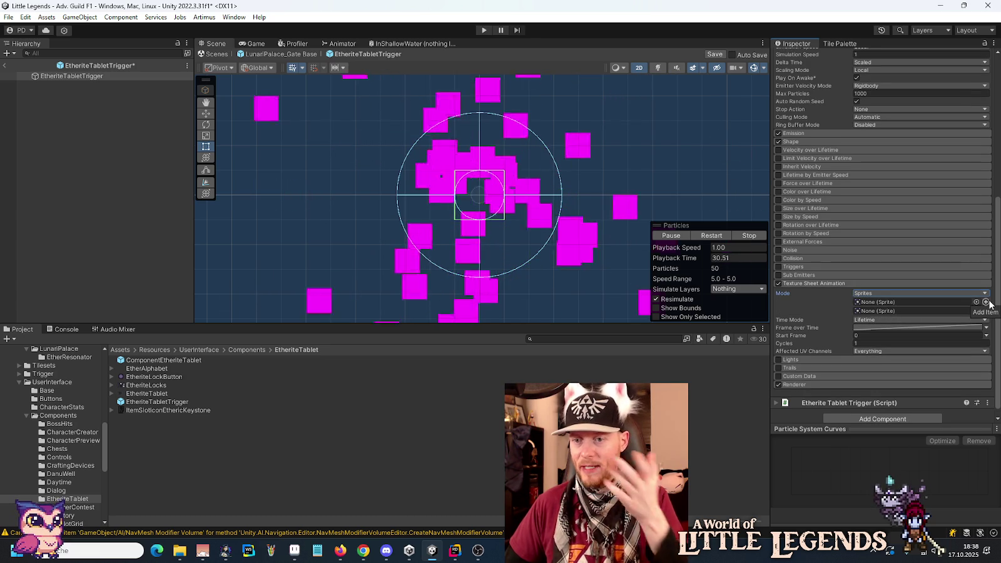
{"action": "left_click", "coordinate": [985, 302]}
{"action": "left_click", "coordinate": [985, 302]}
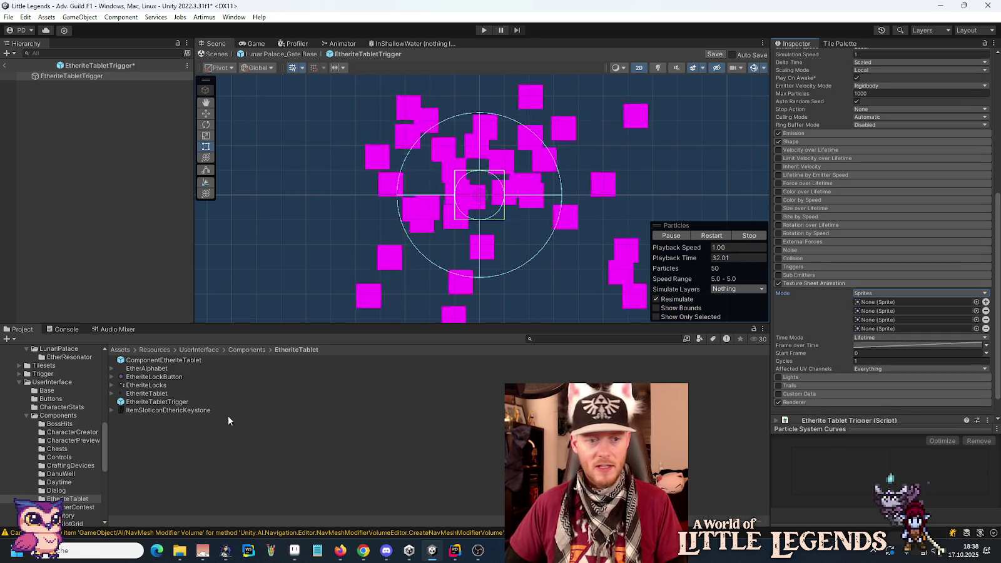
- Assign EtherAlphabet_0 through EtherAlphabet_3 to the four frames and expand the Renderer module
{"action": "left_click", "coordinate": [113, 369]}
{"action": "mouse_move", "coordinate": [143, 378]}
{"action": "left_mouse_down"}
{"action": "mouse_move", "coordinate": [914, 313]}
{"action": "mouse_move", "coordinate": [913, 302]}
{"action": "left_mouse_up"}
{"action": "left_click", "coordinate": [157, 386]}
{"action": "mouse_move", "coordinate": [160, 391]}
{"action": "left_mouse_down"}
{"action": "mouse_move", "coordinate": [688, 350]}
{"action": "mouse_move", "coordinate": [878, 316]}
{"action": "left_mouse_up"}
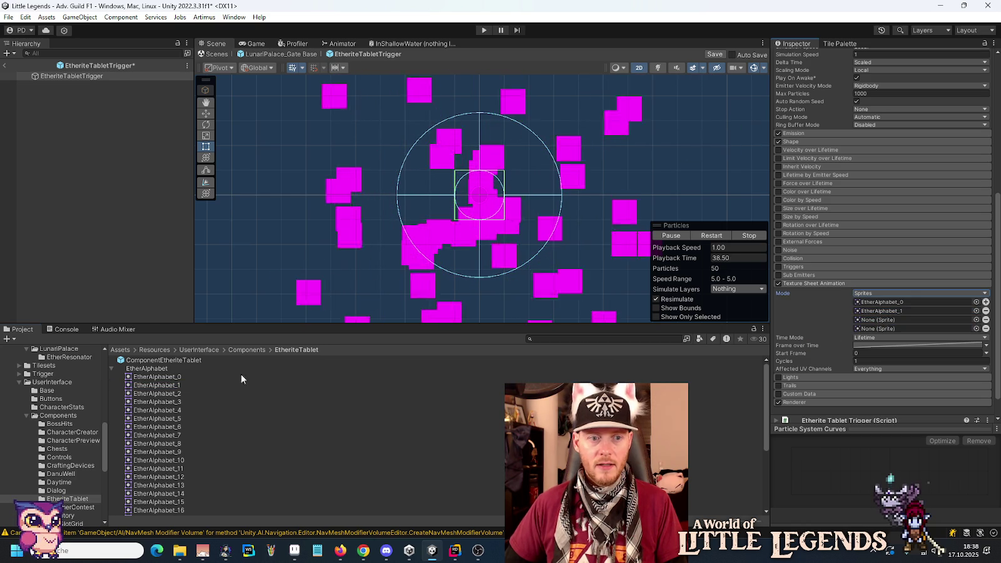
{"action": "left_click_drag", "start_coordinate": [158, 394], "coordinate": [882, 320]}
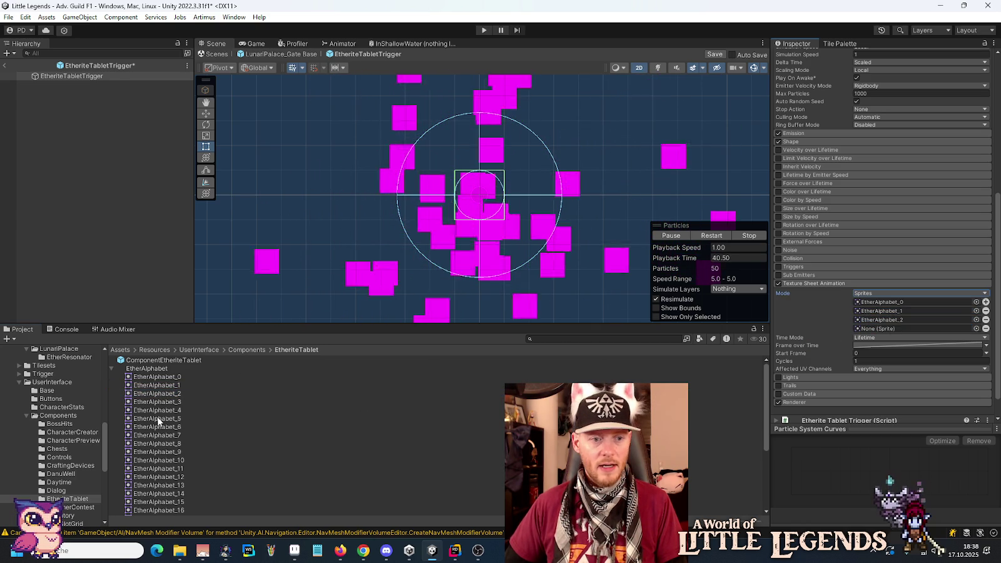
{"action": "left_click_drag", "start_coordinate": [164, 405], "coordinate": [882, 328]}
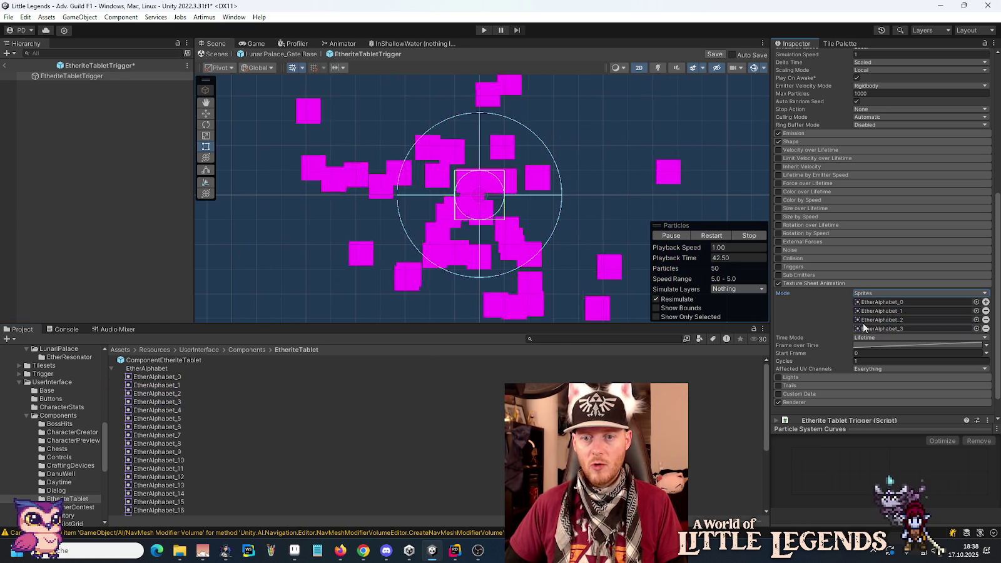
{"action": "scroll", "coordinate": [836, 313], "scroll_direction": "up", "scroll_amount": 10}
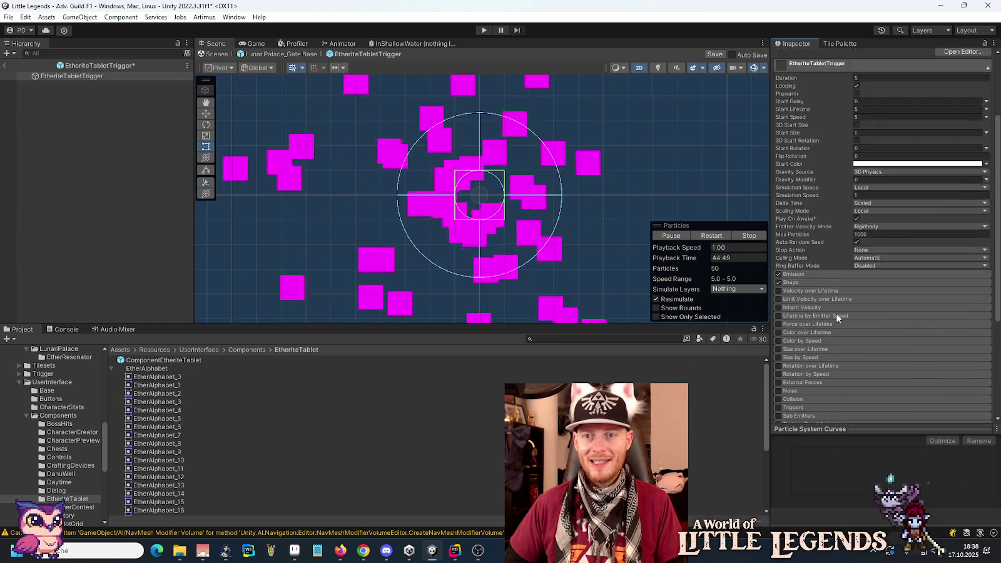
{"action": "scroll", "coordinate": [836, 314], "scroll_direction": "up", "scroll_amount": 1}
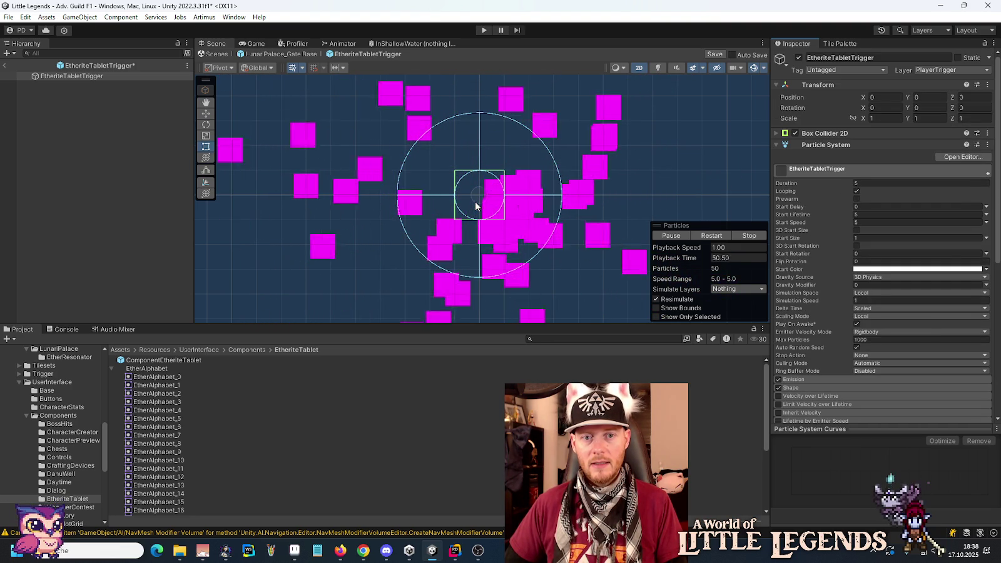
{"action": "scroll", "coordinate": [829, 287], "scroll_direction": "down", "scroll_amount": 10}
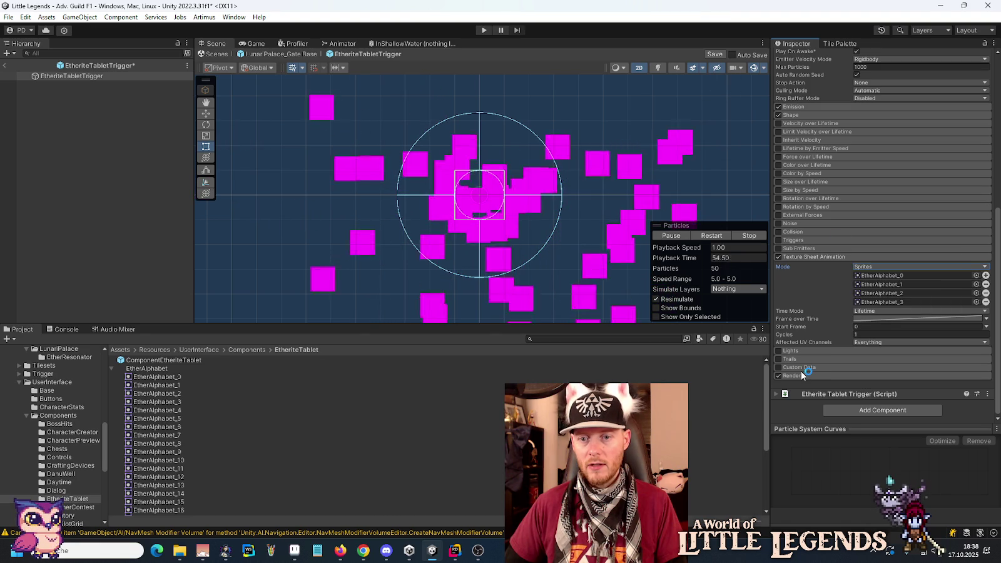
{"action": "left_click", "coordinate": [802, 376]}
{"action": "scroll", "coordinate": [817, 338], "scroll_direction": "down", "scroll_amount": 5}
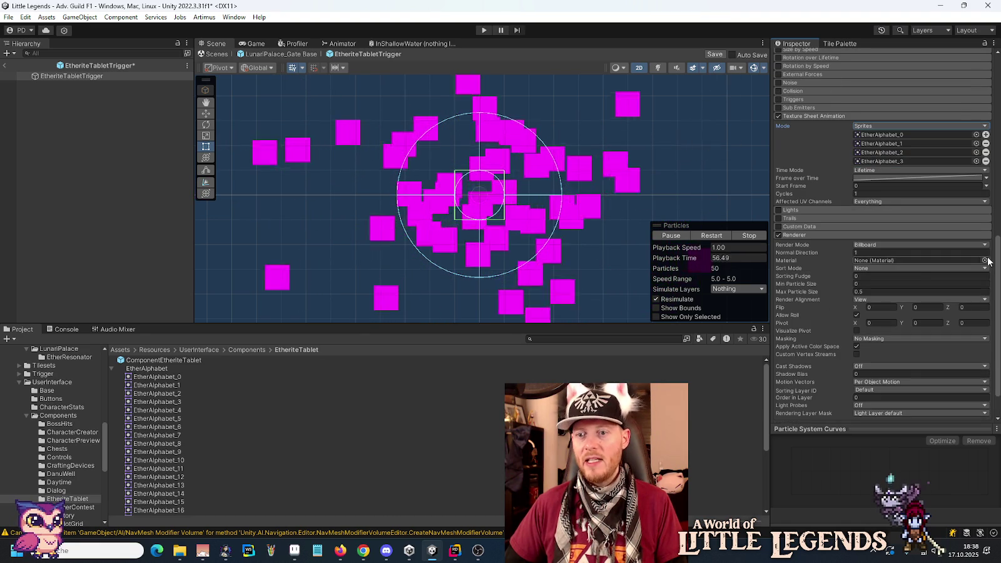
{"action": "left_click", "coordinate": [984, 262]}
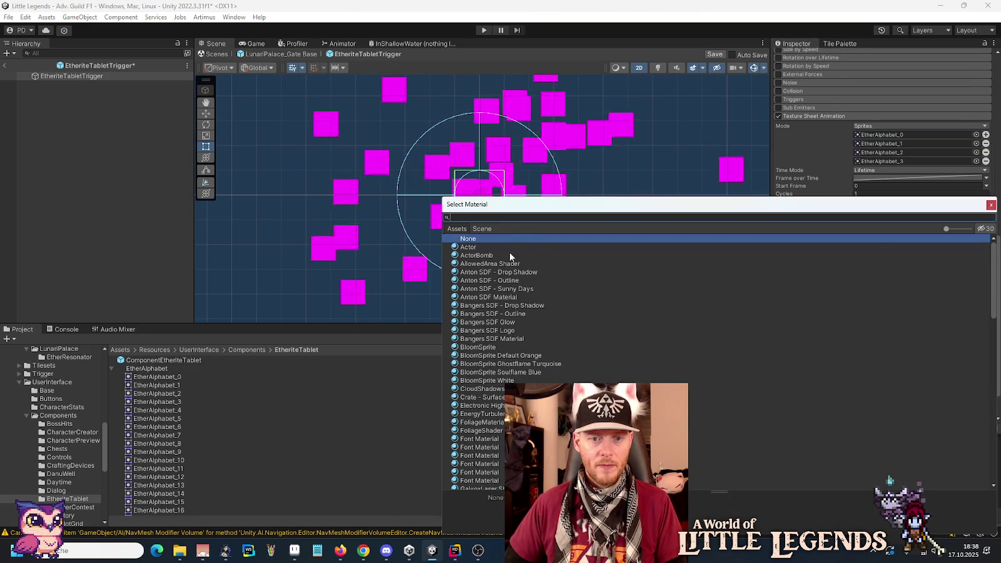
{"action": "left_click", "coordinate": [603, 218]}
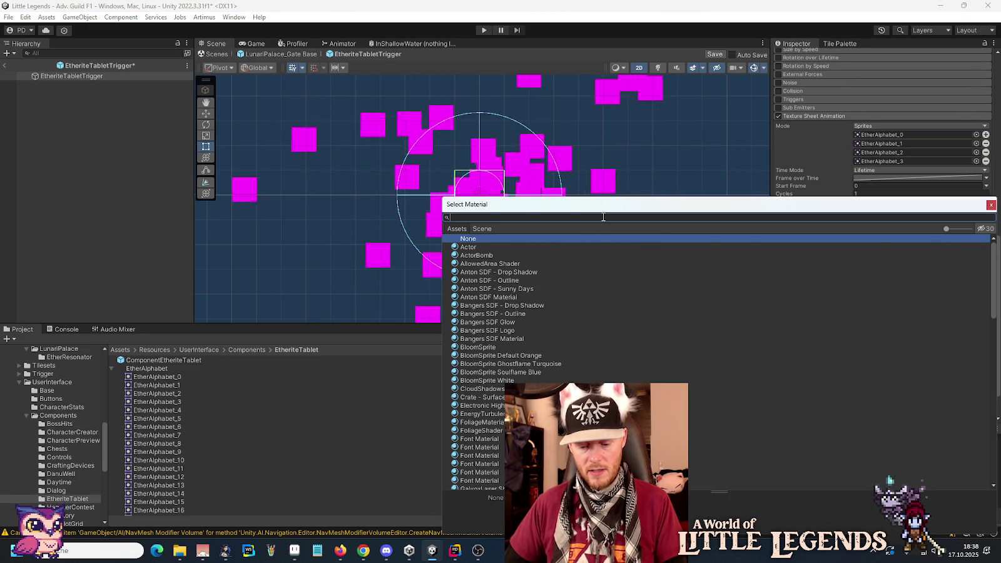
{"action": "type", "text": "unli"}
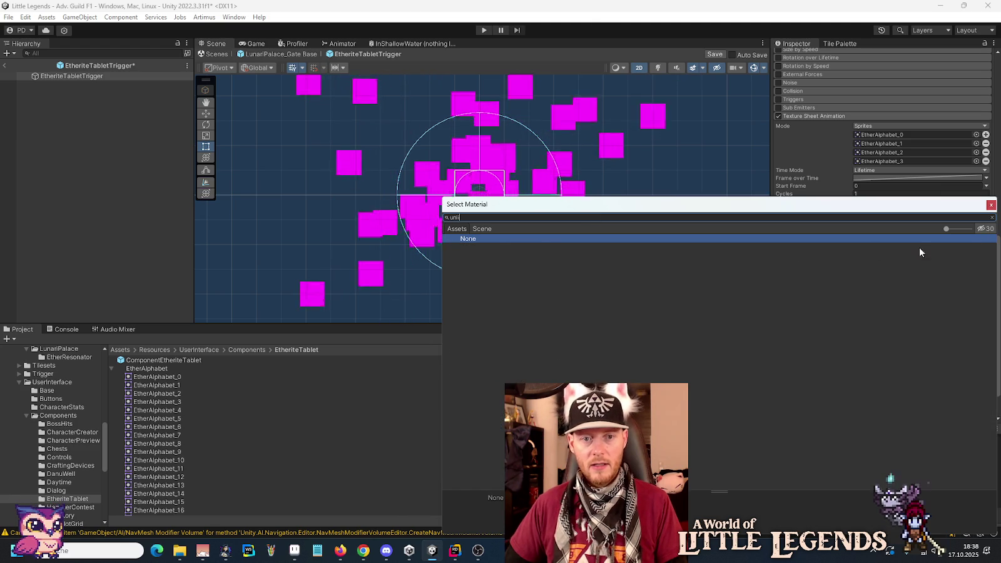
{"action": "left_click", "coordinate": [983, 229]}
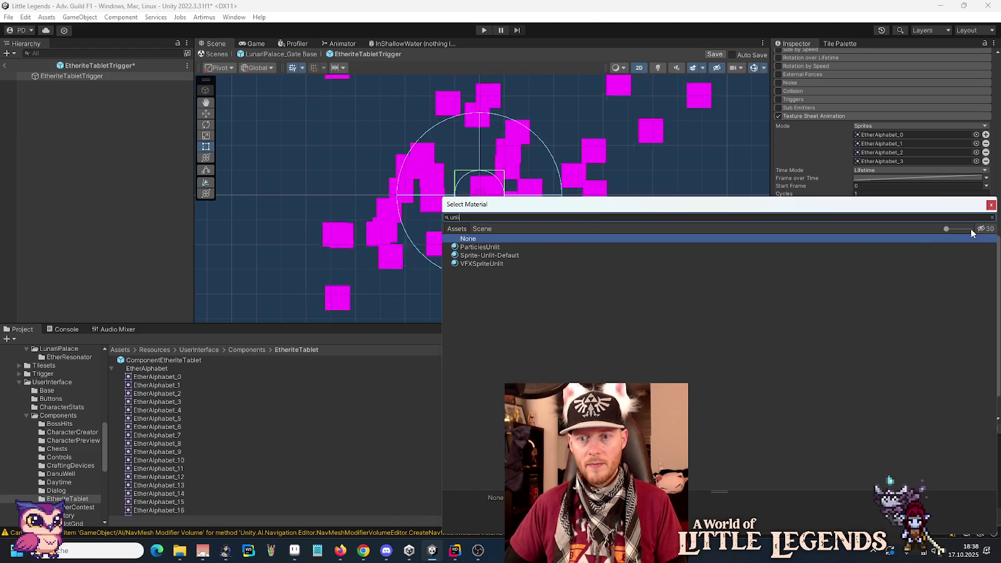
{"action": "double_click", "coordinate": [475, 256]}
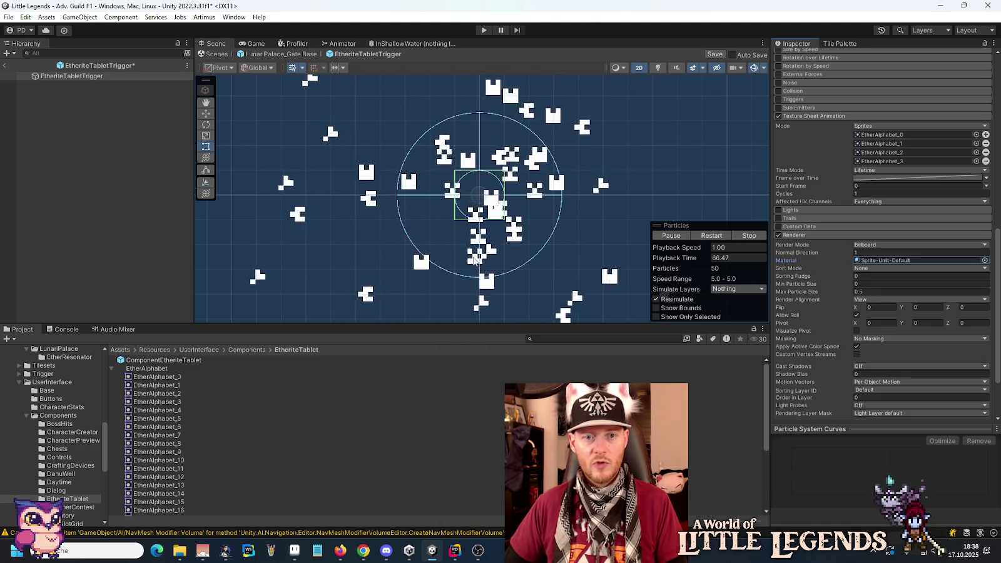
{"action": "scroll", "coordinate": [517, 267], "scroll_direction": "down", "scroll_amount": 4}
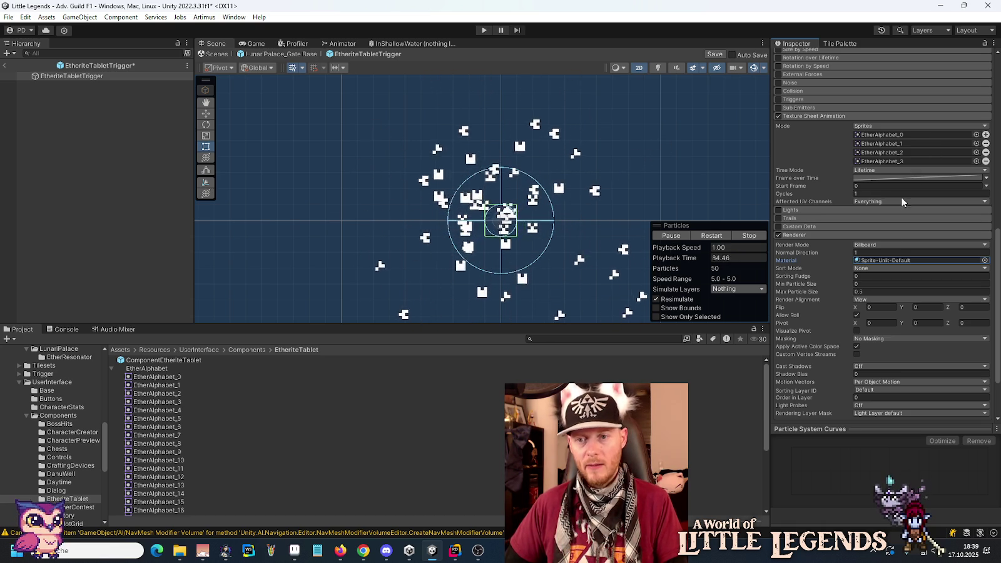
{"action": "mouse_move", "coordinate": [839, 315]}
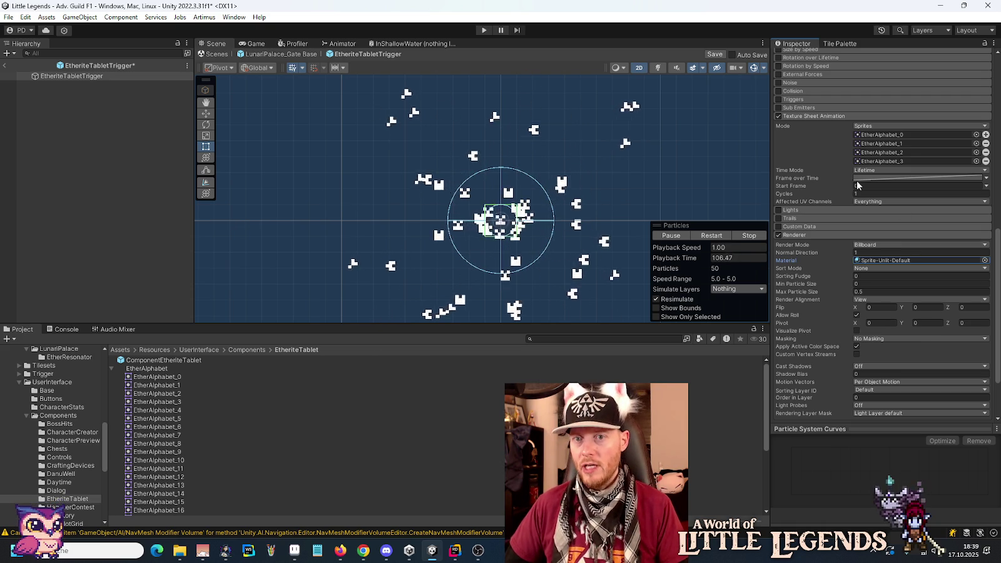
{"action": "scroll", "coordinate": [850, 180], "scroll_direction": "up", "scroll_amount": 6}
- Tilt the Shape cone to -45 on X and set its angle to 0
{"action": "left_click", "coordinate": [794, 199]}
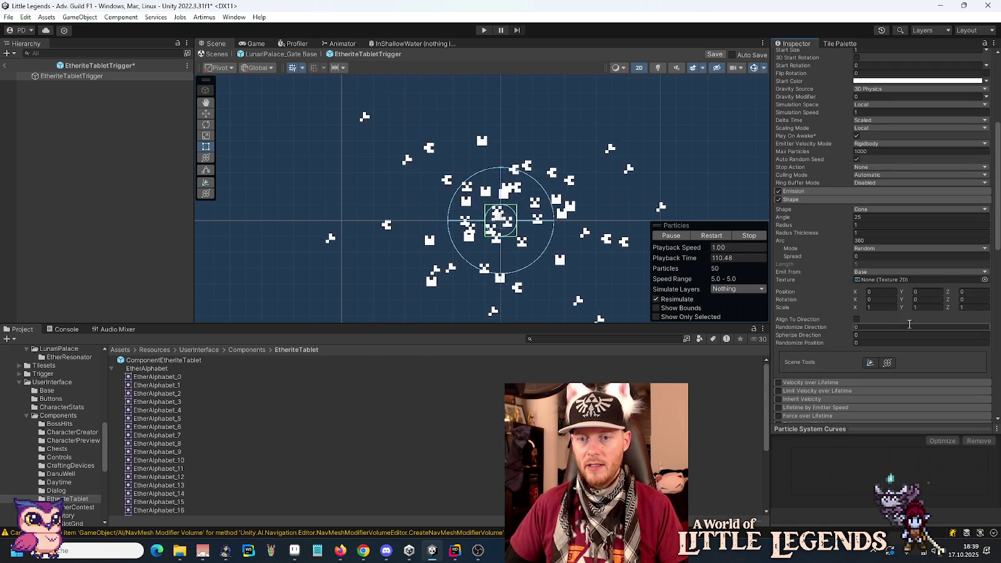
{"action": "left_click", "coordinate": [855, 300]}
{"action": "left_click_drag", "start_coordinate": [855, 303], "coordinate": [300, 296]}
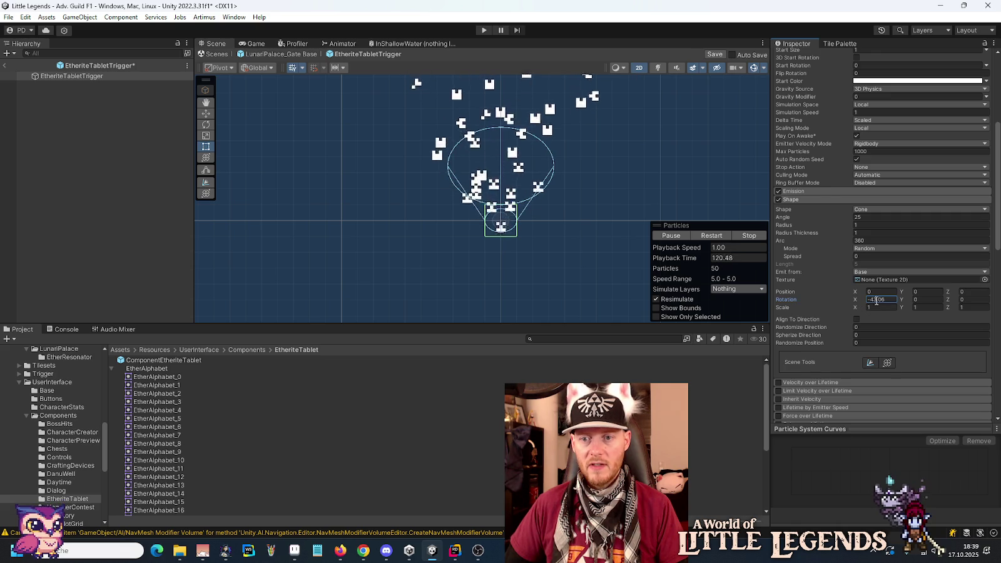
{"action": "key", "text": "Return"}
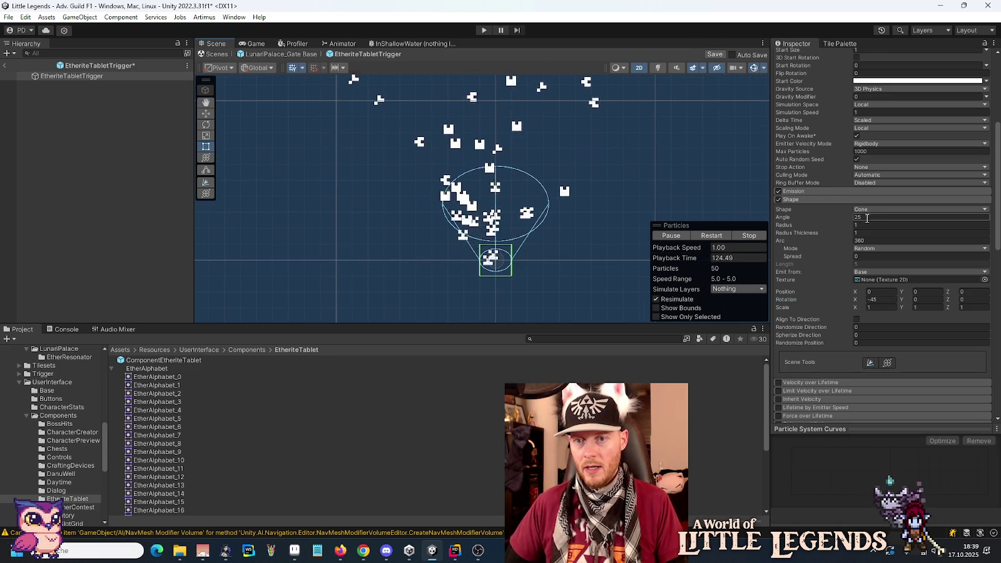
{"action": "type", "text": "0"}
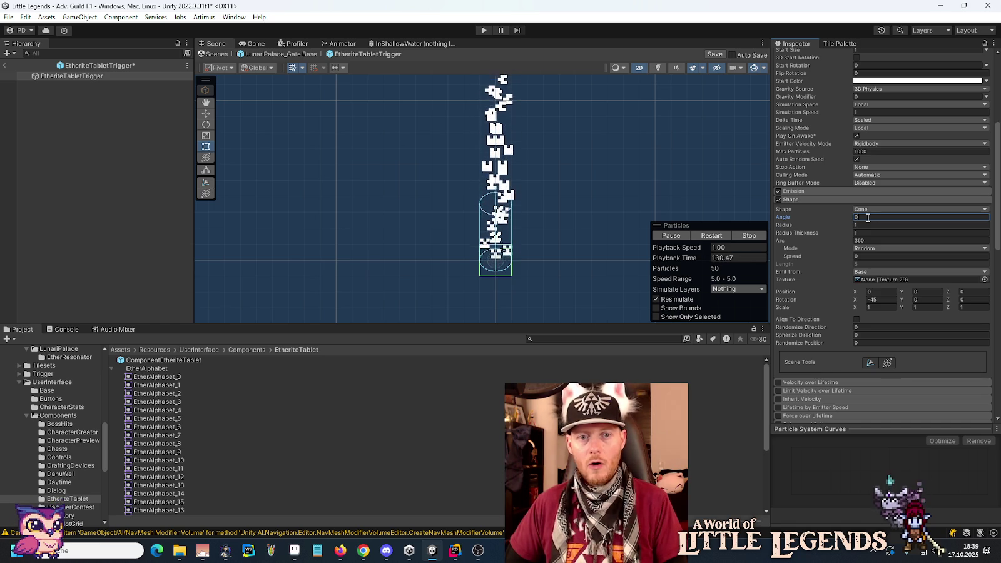
- Set Start Size 0.3125, Start Speed 0.5 and emission Rate over Time 3
{"action": "scroll", "coordinate": [819, 153], "scroll_direction": "up", "scroll_amount": 3}
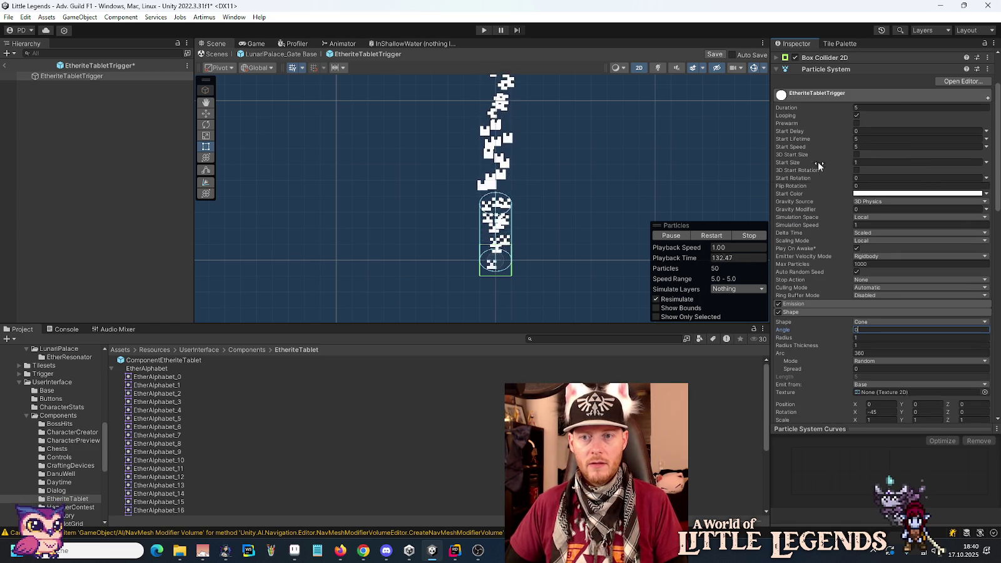
{"action": "scroll", "coordinate": [838, 196], "scroll_direction": "up", "scroll_amount": 3}
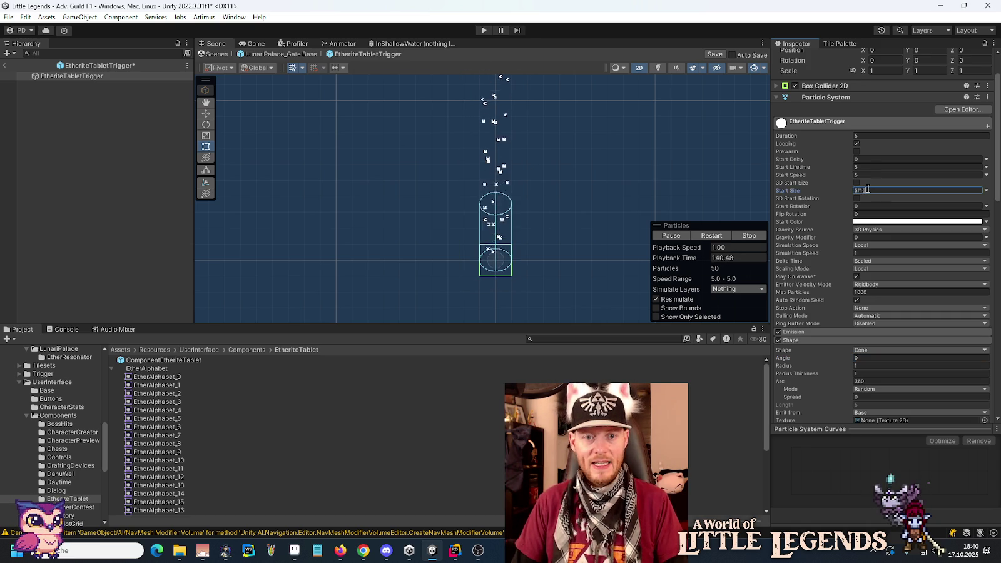
{"action": "scroll", "coordinate": [518, 218], "scroll_direction": "up", "scroll_amount": 5}
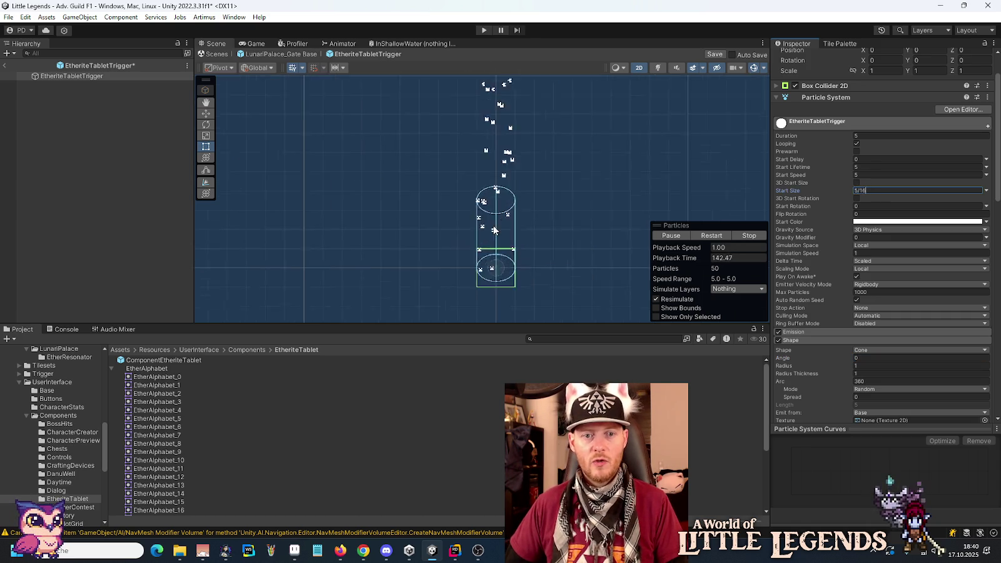
{"action": "type", "text": "0.5"}
{"action": "key", "text": "Return"}
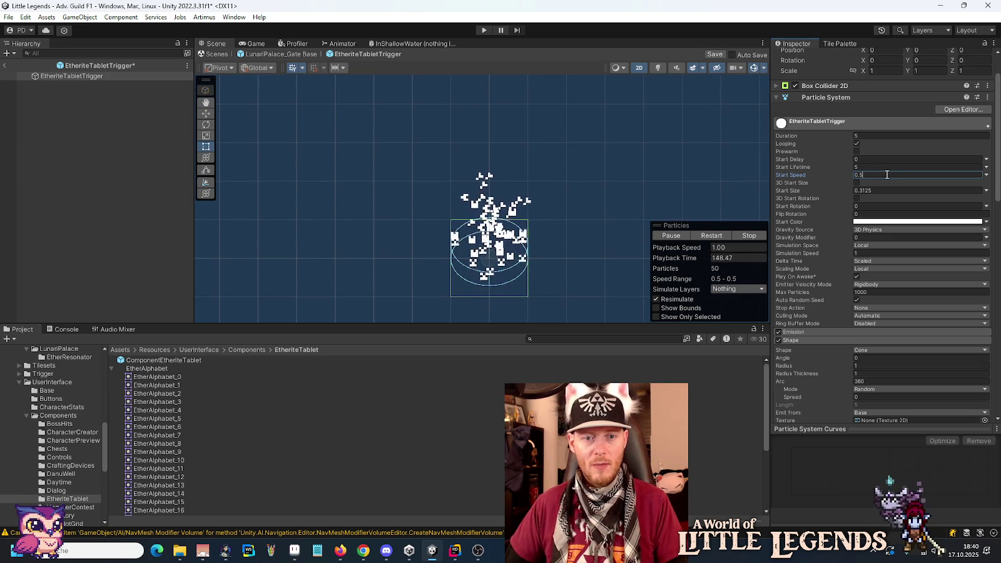
{"action": "left_click", "coordinate": [874, 342]}
{"action": "type", "text": "3"}
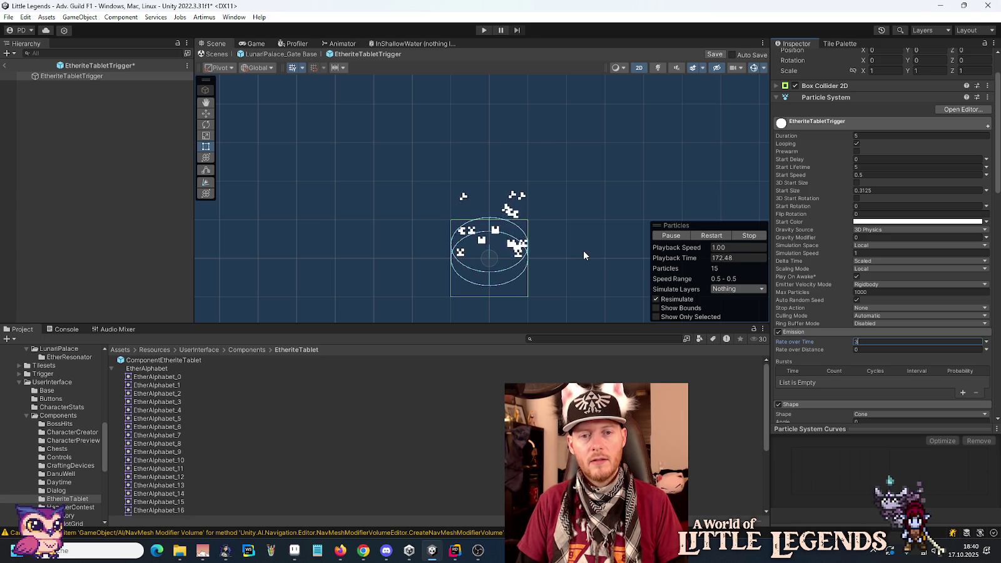
- Lower the Start Color alpha so the glyphs start semi-transparent white
{"action": "left_click", "coordinate": [889, 222]}
{"action": "left_click_drag", "start_coordinate": [962, 425], "coordinate": [927, 427]}
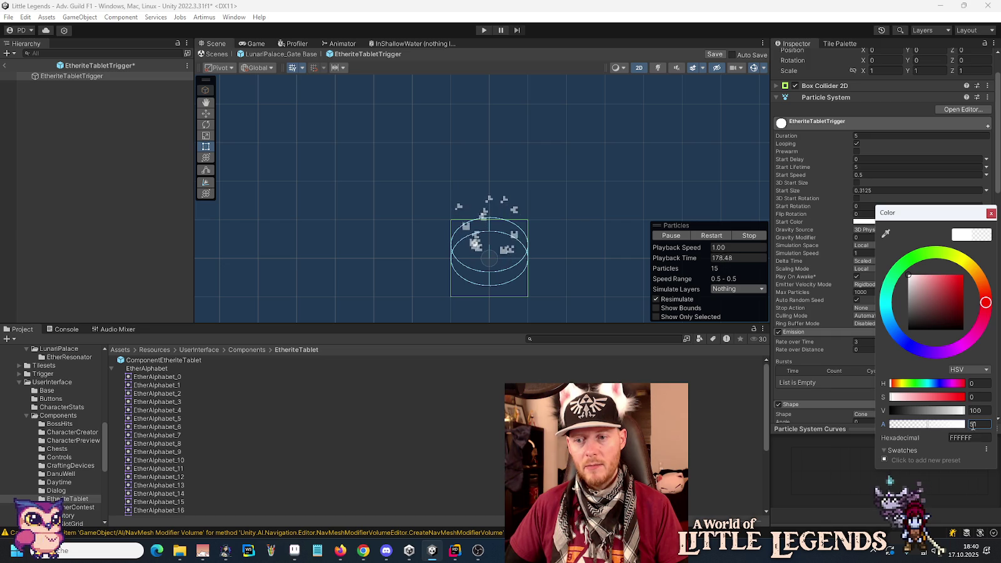
{"action": "left_click", "coordinate": [991, 215]}
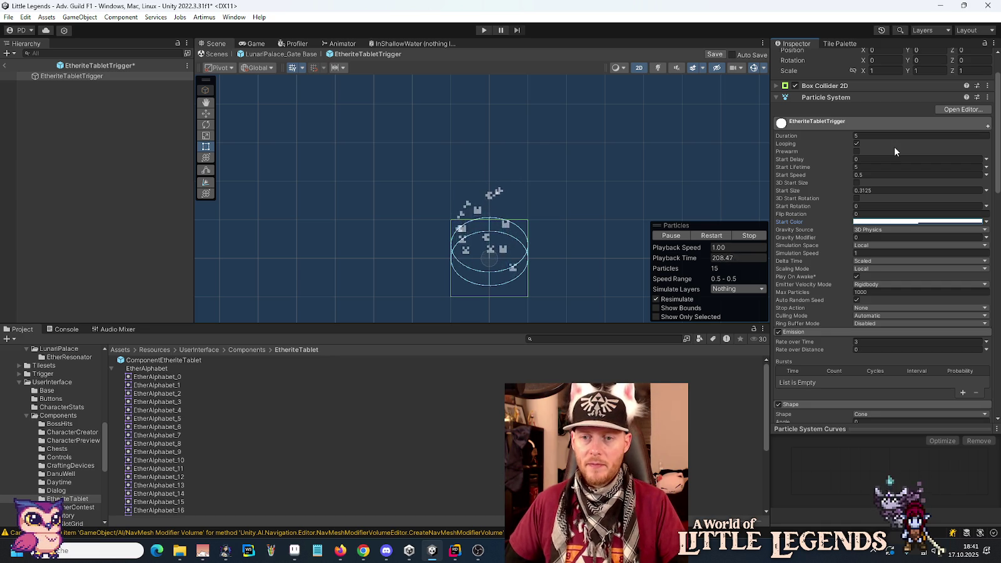
- Set the Shape cone angle to 5
{"action": "scroll", "coordinate": [836, 283], "scroll_direction": "down", "scroll_amount": 3}
{"action": "scroll", "coordinate": [837, 286], "scroll_direction": "down", "scroll_amount": 4}
{"action": "left_click", "coordinate": [864, 252]}
{"action": "type", "text": "5"}
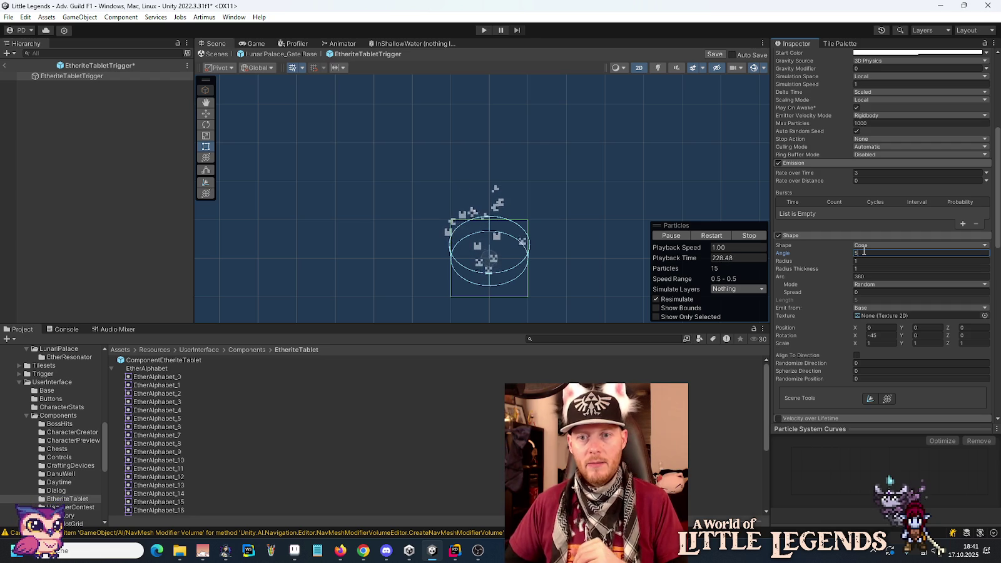
- Set the emission Rate over Time to 1
{"action": "left_click", "coordinate": [861, 172]}
{"action": "type", "text": "1"}
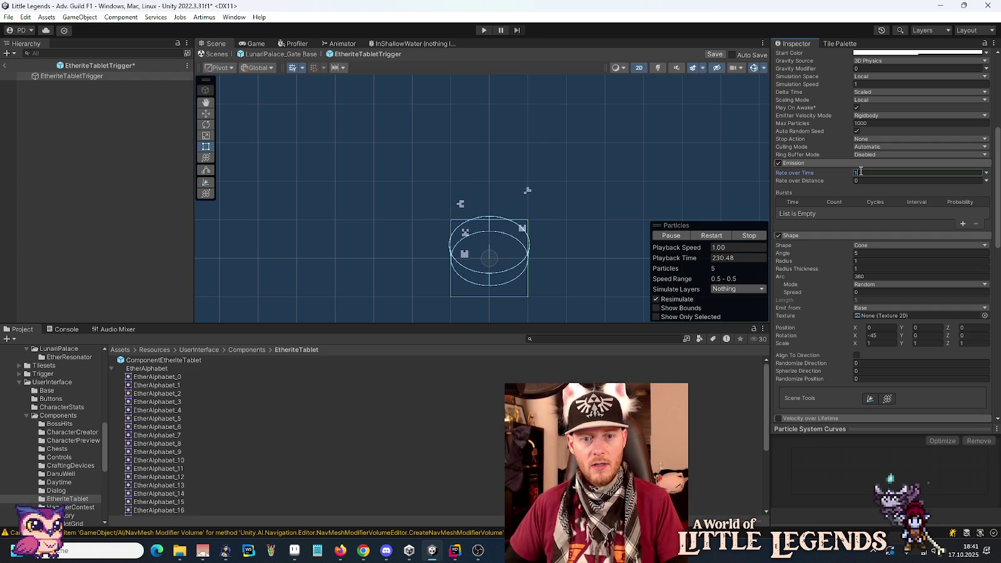
{"action": "key", "text": "BackSpace"}
{"action": "type", "text": "2"}
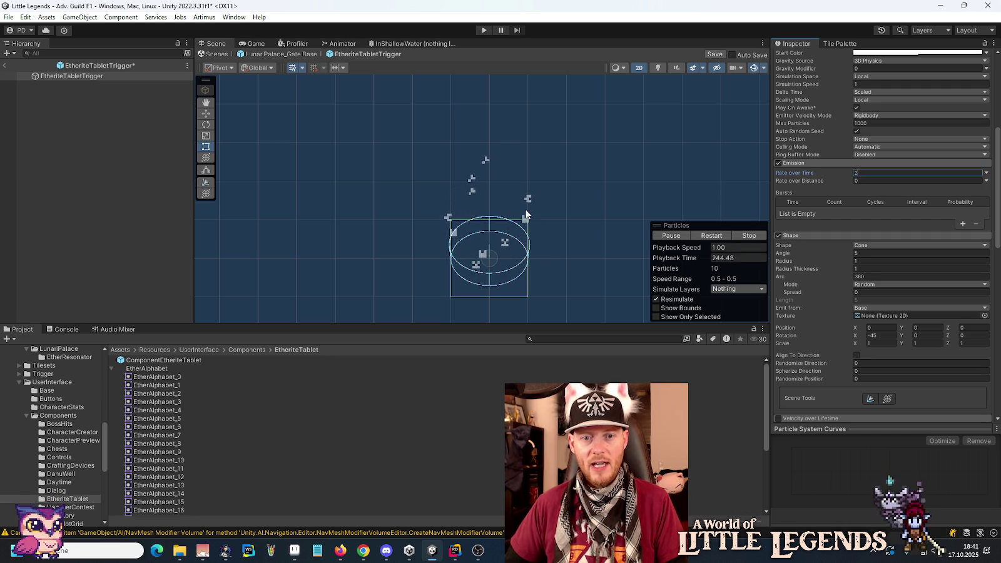
{"action": "key", "text": "BackSpace"}
{"action": "type", "text": "1"}
- Set Start Speed to 0.35, save, and select EtheriteTabletTrigger in LunariPalace_Gate Base
{"action": "scroll", "coordinate": [823, 206], "scroll_direction": "up", "scroll_amount": 4}
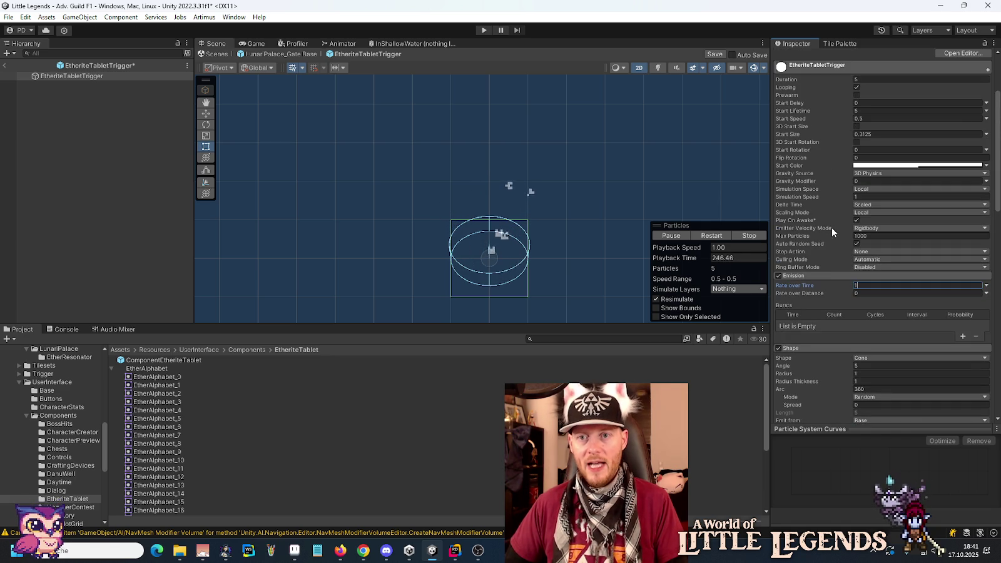
{"action": "left_click", "coordinate": [861, 119]}
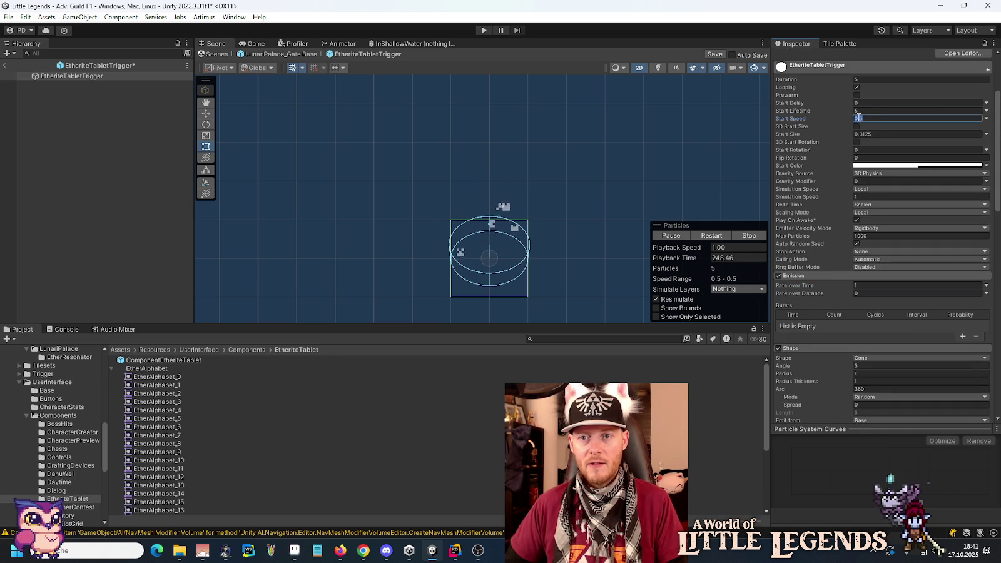
{"action": "type", "text": "0.35"}
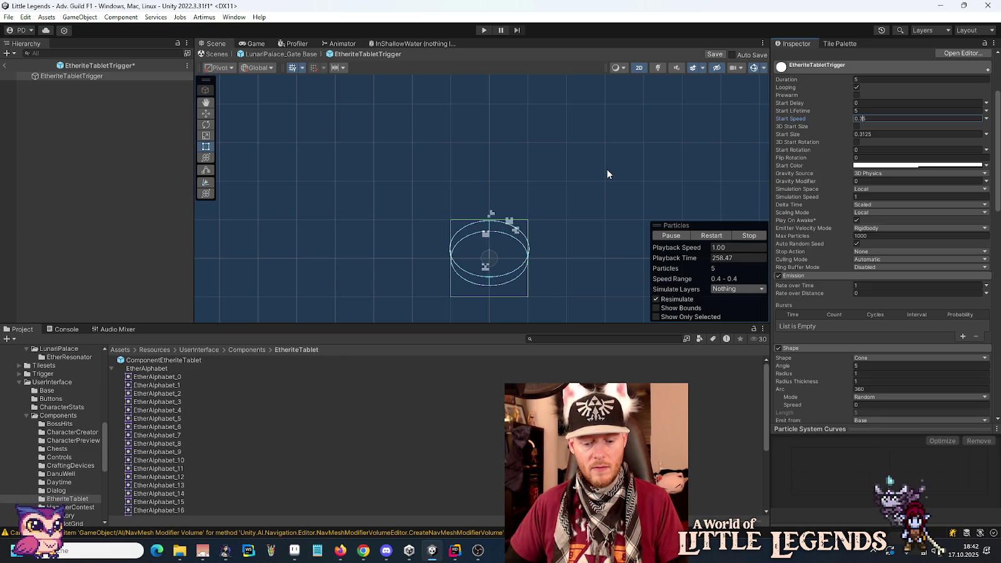
{"action": "key", "text": "ctrl+s"}
{"action": "left_click", "coordinate": [5, 66]}
{"action": "left_click", "coordinate": [88, 117]}
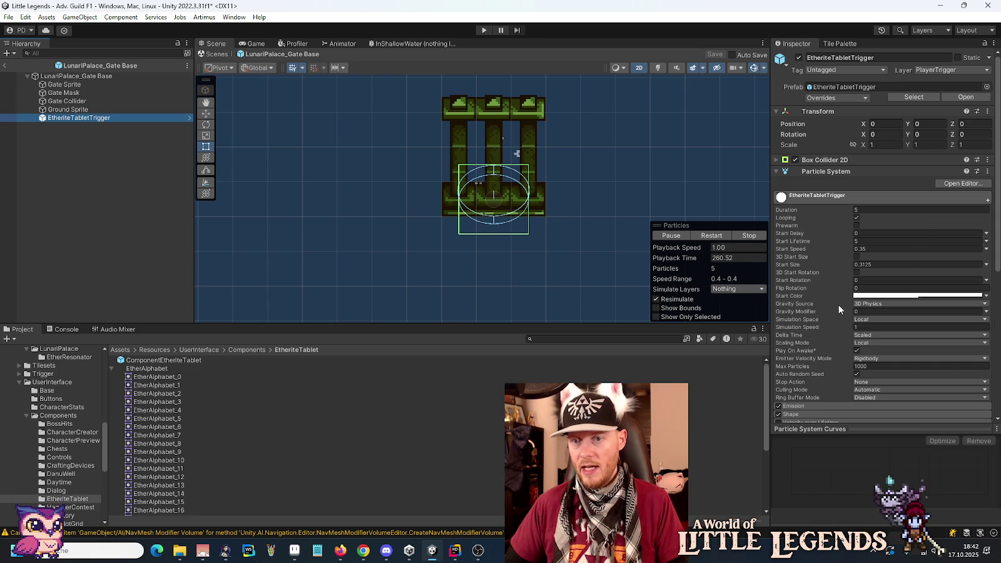
- Set the tablet trigger's Shape cone radius to 1.5 and save
{"action": "scroll", "coordinate": [804, 245], "scroll_direction": "down", "scroll_amount": 5}
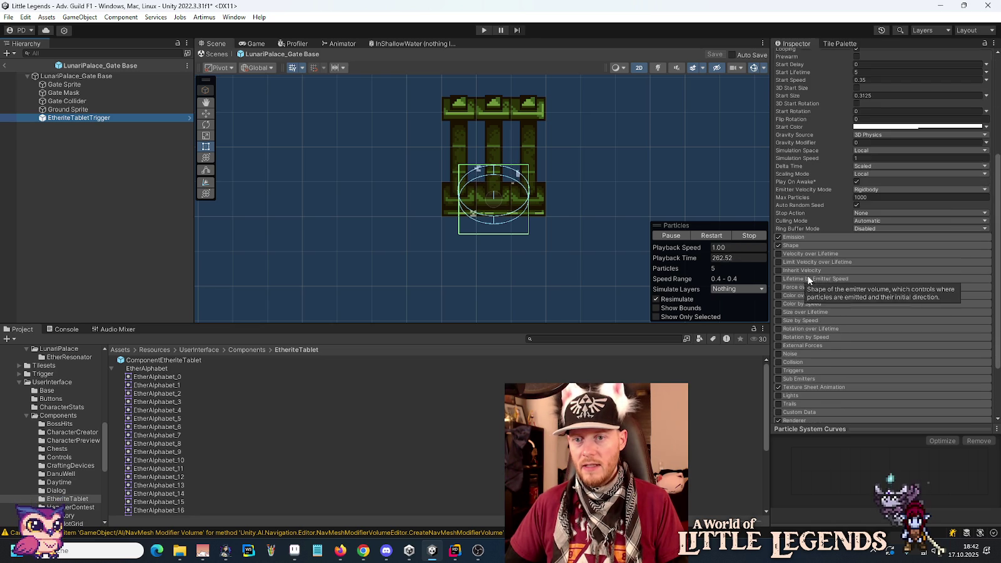
{"action": "left_click", "coordinate": [795, 245]}
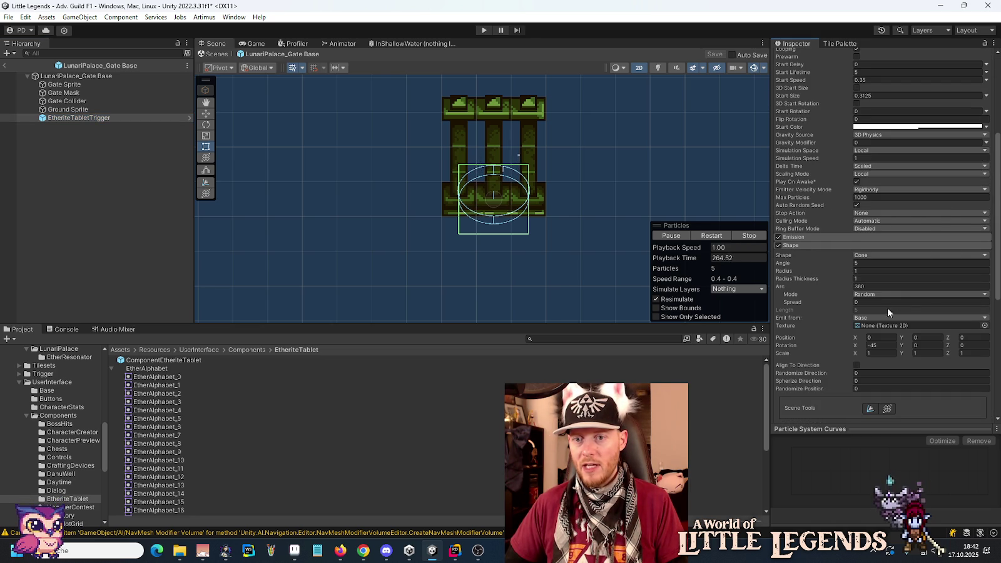
{"action": "left_click", "coordinate": [869, 270]}
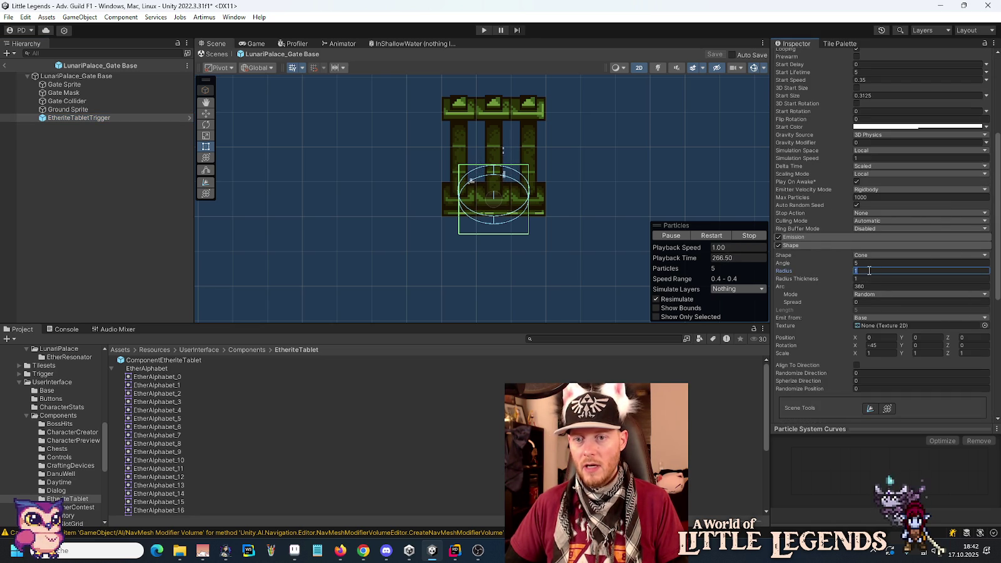
{"action": "type", "text": "1.5"}
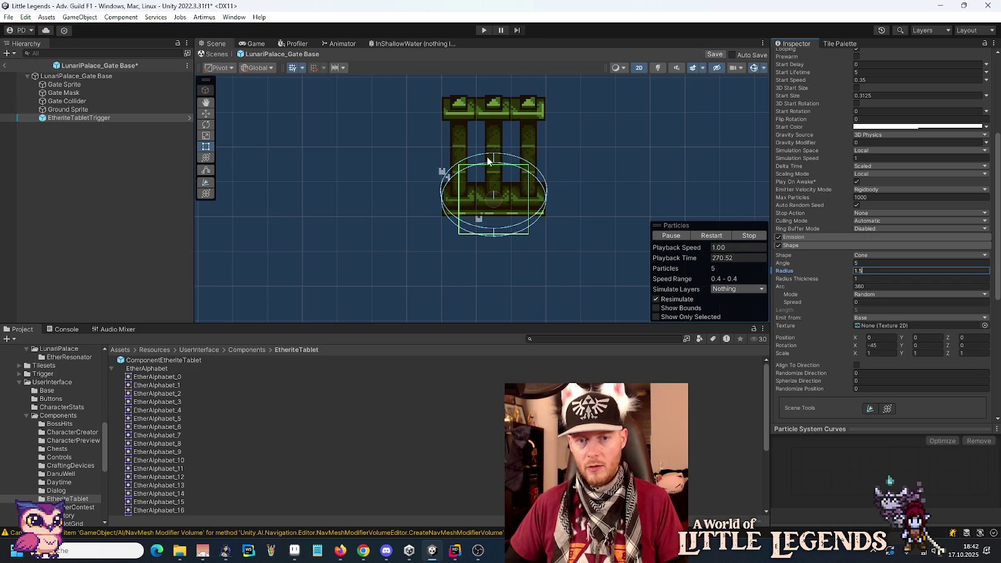
{"action": "key", "text": "ctrl+s"}
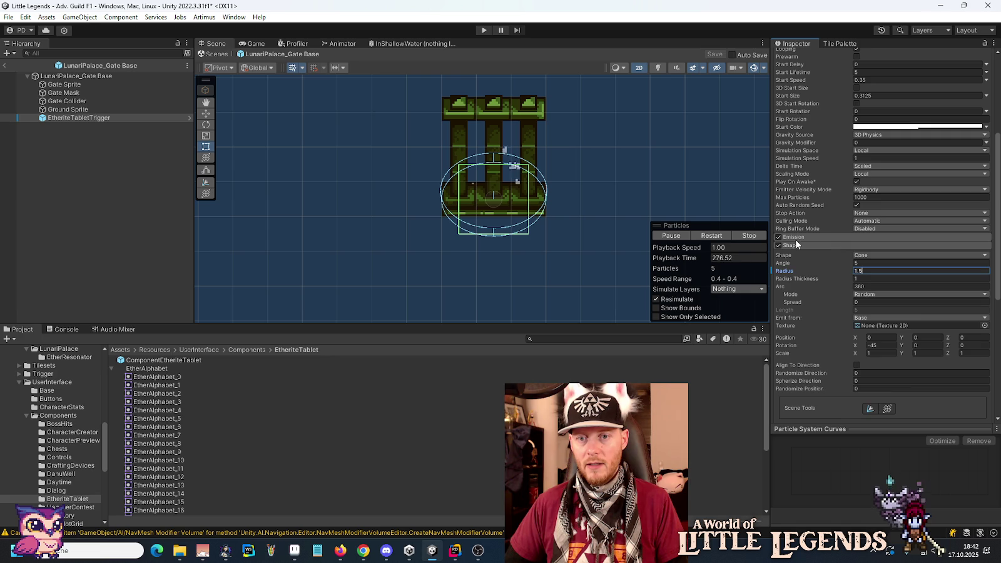
- Set the emission Rate over Time to 2 and save the gate prefab
{"action": "left_click", "coordinate": [848, 237]}
{"action": "left_click", "coordinate": [877, 254]}
{"action": "left_click", "coordinate": [878, 247]}
{"action": "type", "text": "2"}
{"action": "key", "text": "ctrl+s"}
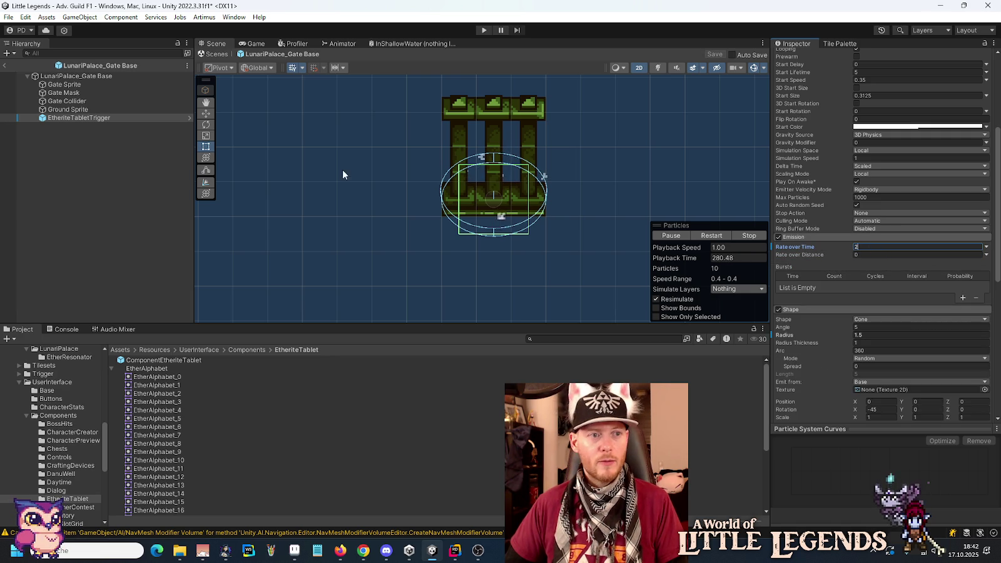
{"action": "left_click", "coordinate": [80, 78]}
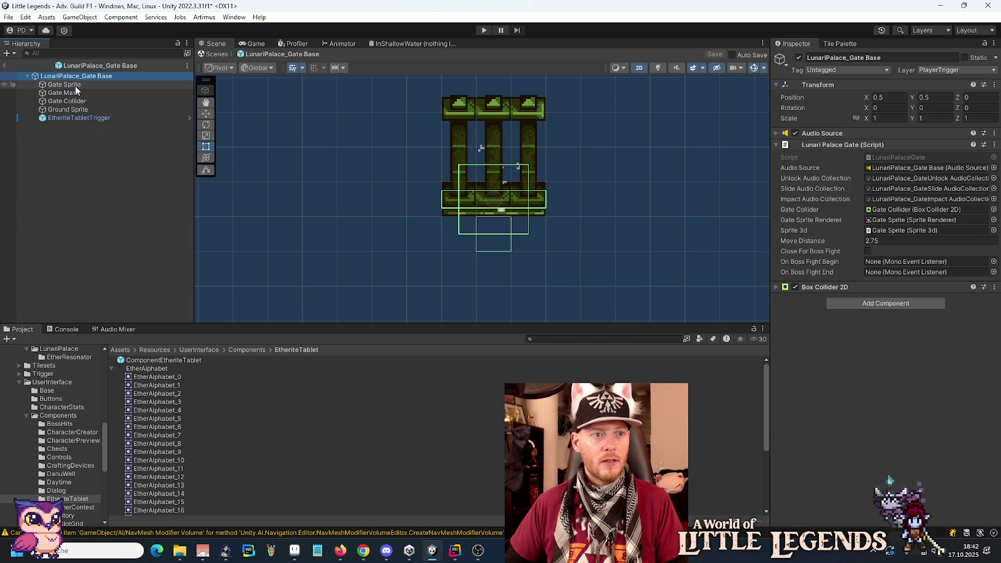
- Link EtheriteTabletTrigger's particles in Gate Sprite's connected particle systems, save, and enter Play mode
{"action": "left_click", "coordinate": [87, 84]}
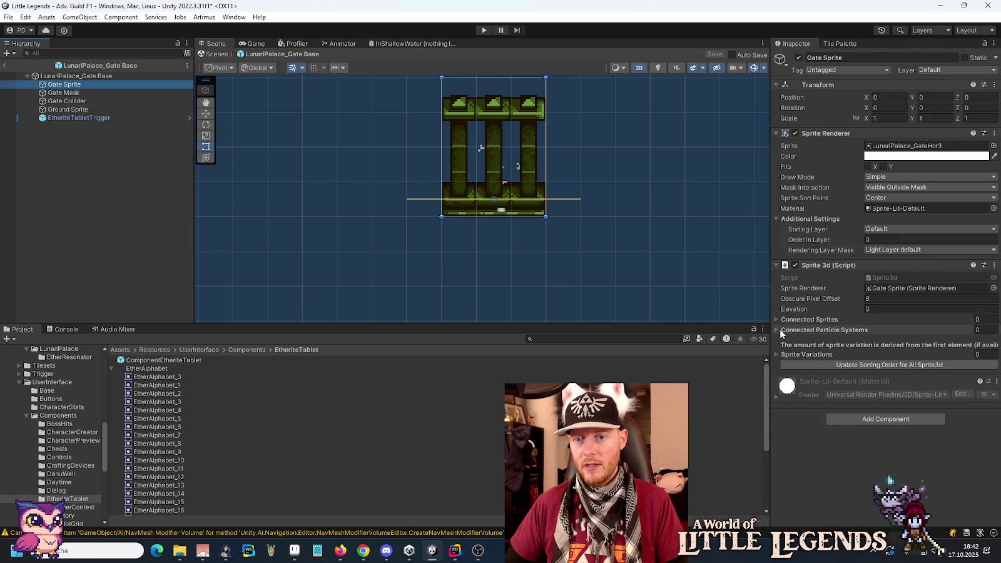
{"action": "left_click", "coordinate": [776, 330]}
{"action": "left_click", "coordinate": [972, 355]}
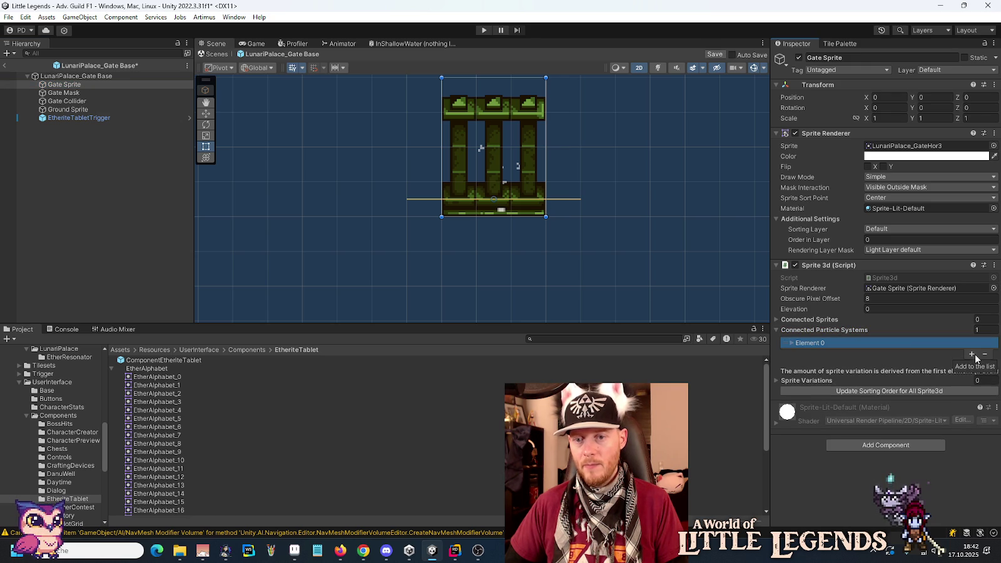
{"action": "left_click", "coordinate": [795, 344]}
{"action": "mouse_move", "coordinate": [74, 116]}
{"action": "left_mouse_down"}
{"action": "mouse_move", "coordinate": [438, 250]}
{"action": "mouse_move", "coordinate": [902, 357]}
{"action": "left_mouse_up"}
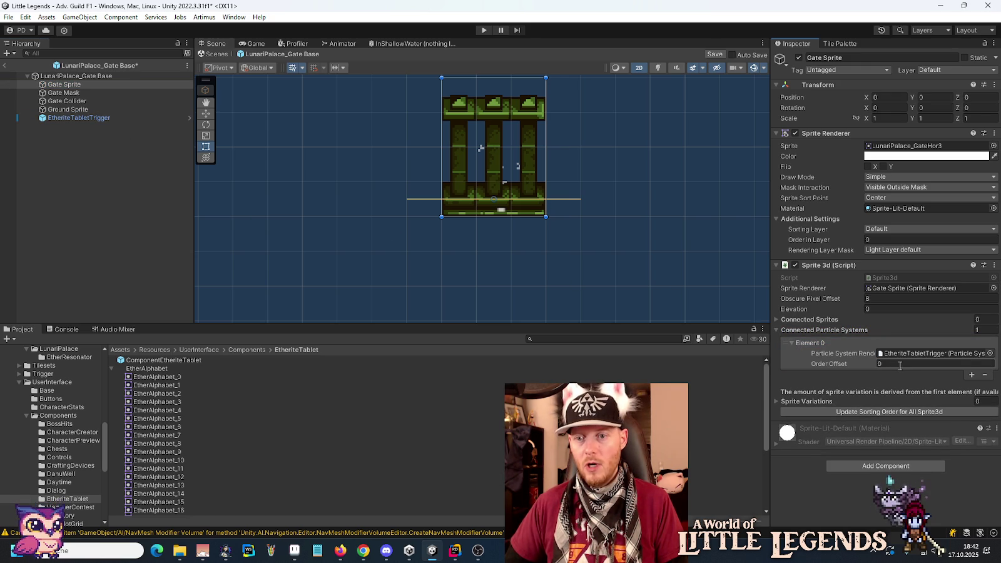
{"action": "key", "text": "ctrl+s"}
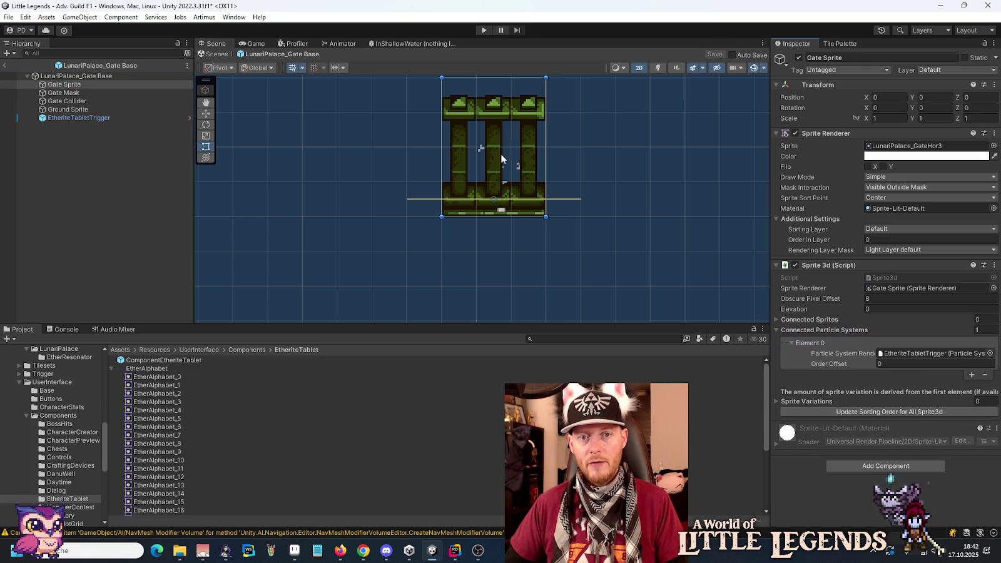
{"action": "left_click", "coordinate": [81, 118]}
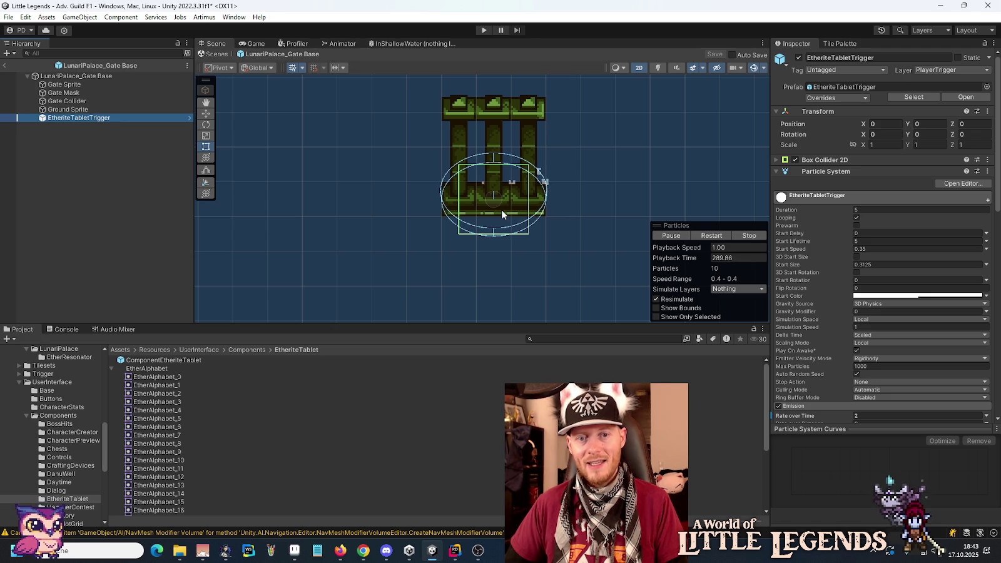
{"action": "left_click", "coordinate": [482, 32]}
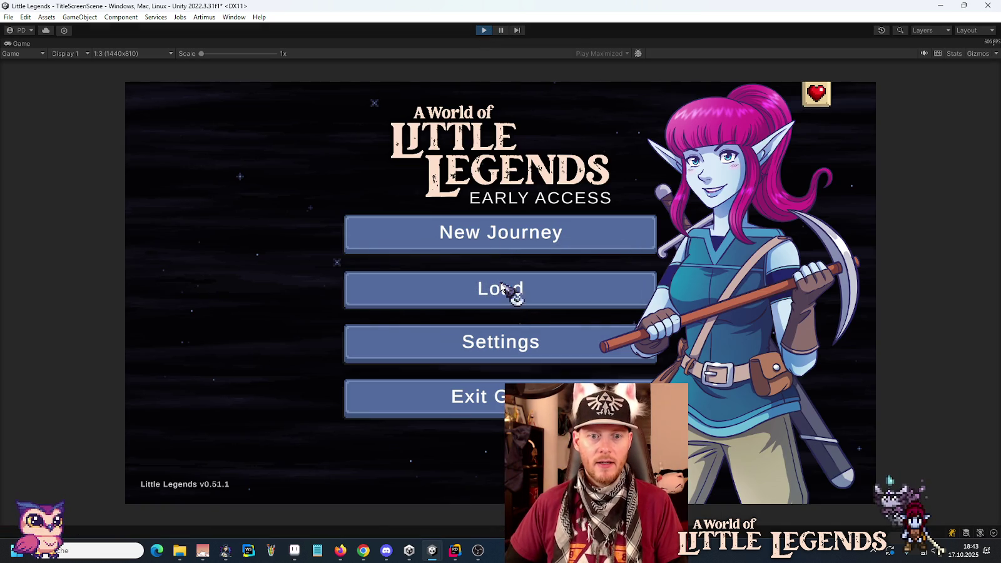
{"action": "left_click", "coordinate": [513, 291]}
{"action": "left_click", "coordinate": [429, 261]}
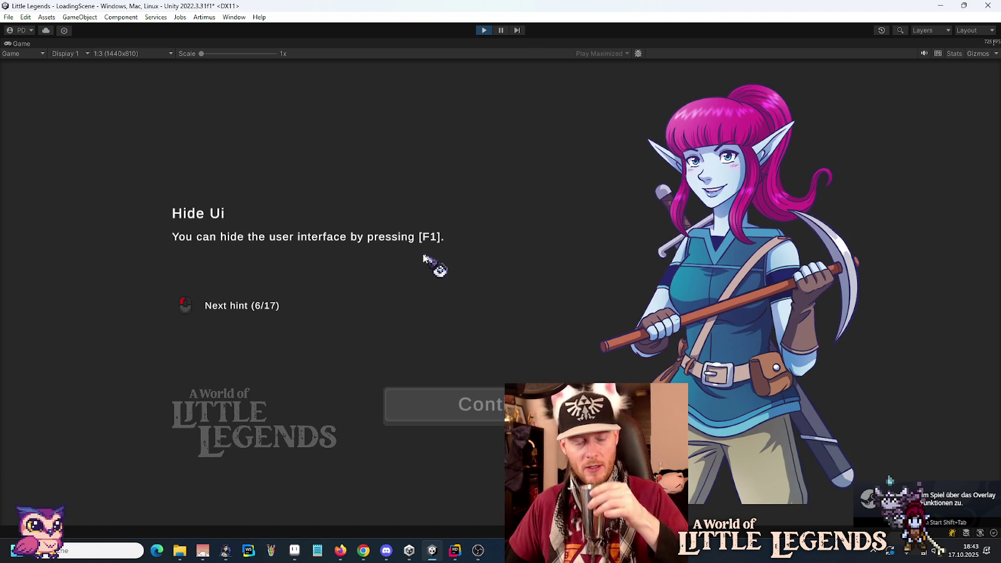
{"action": "left_click", "coordinate": [488, 413]}
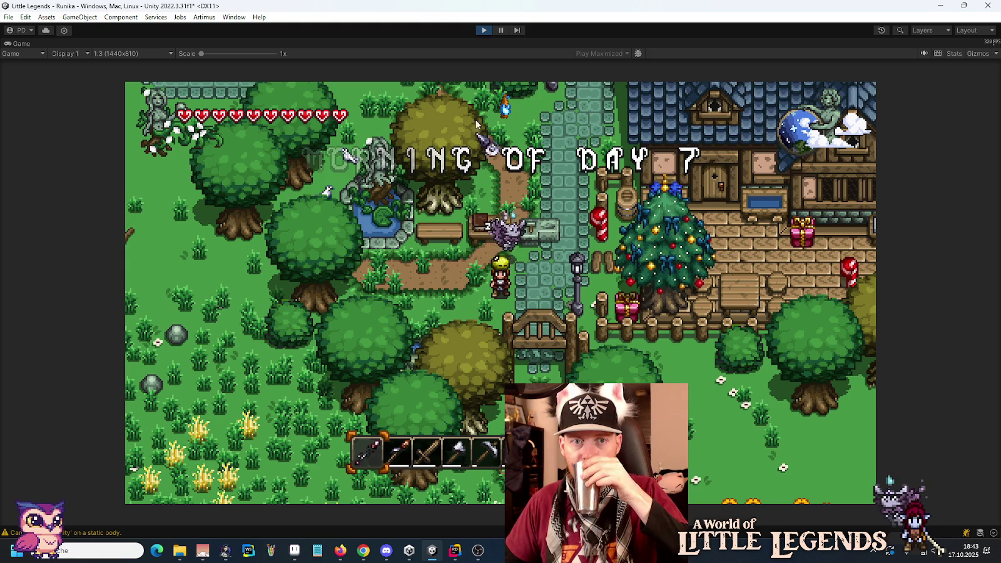
{"action": "left_click", "coordinate": [483, 30]}
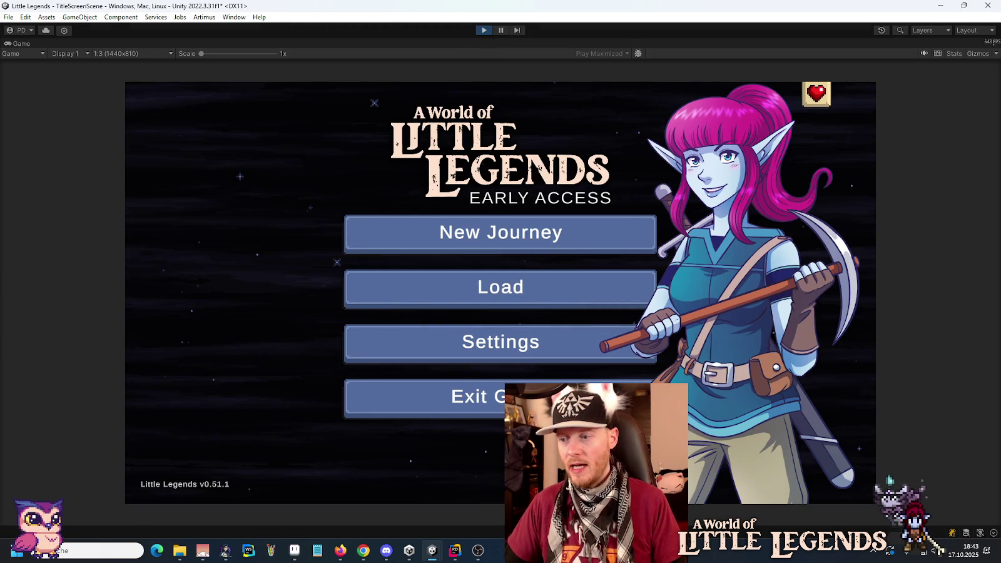
{"action": "key", "text": "alt+Tab"}
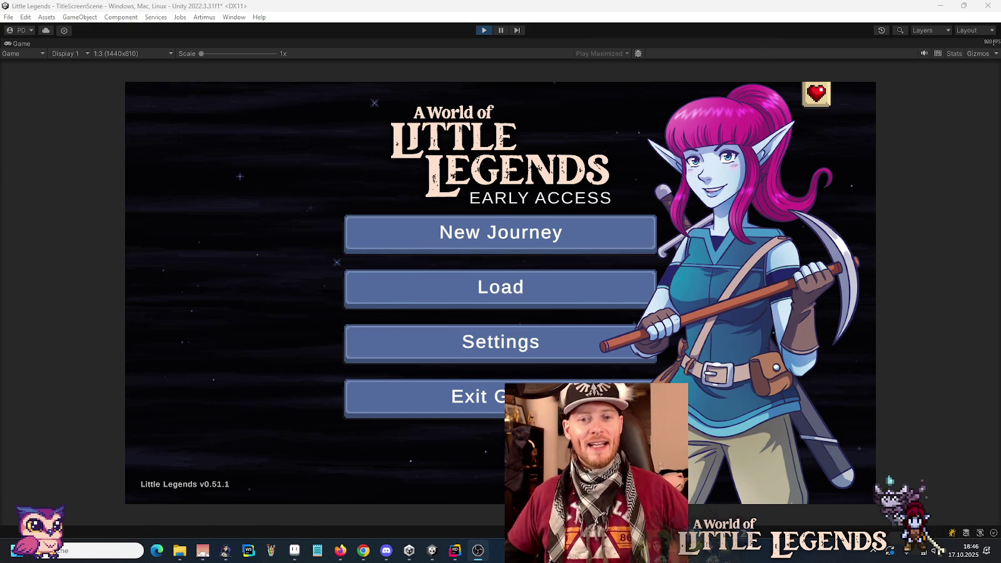
- Load a saved world from the title screen and continue into it
{"action": "left_click", "coordinate": [582, 299]}
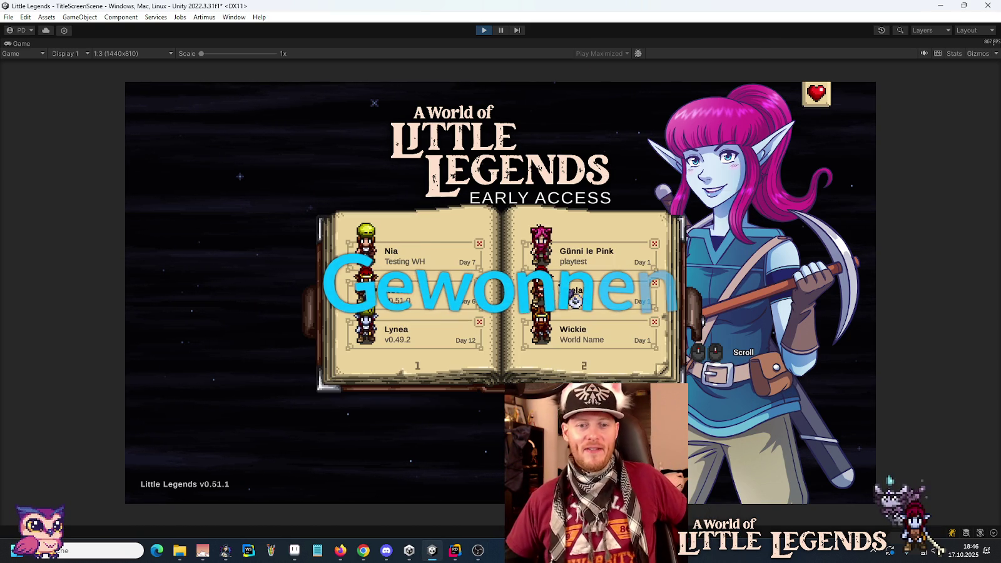
{"action": "left_click", "coordinate": [408, 295]}
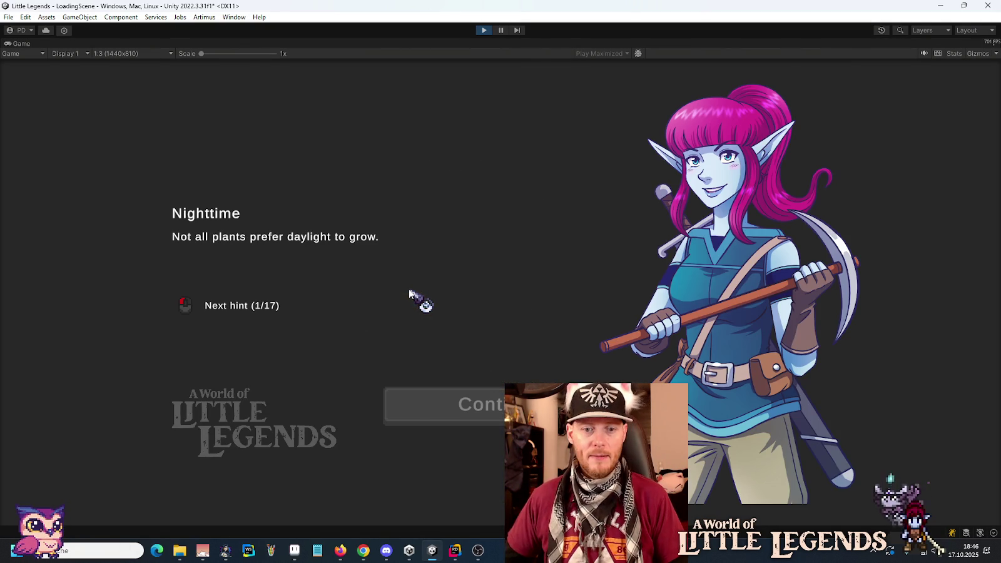
{"action": "left_click", "coordinate": [442, 388]}
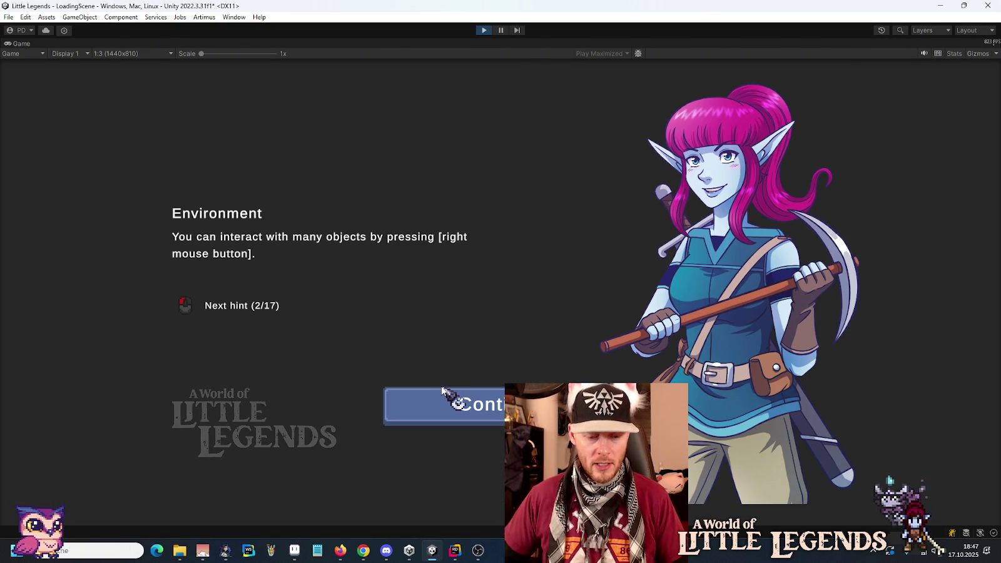
{"action": "left_click", "coordinate": [442, 391]}
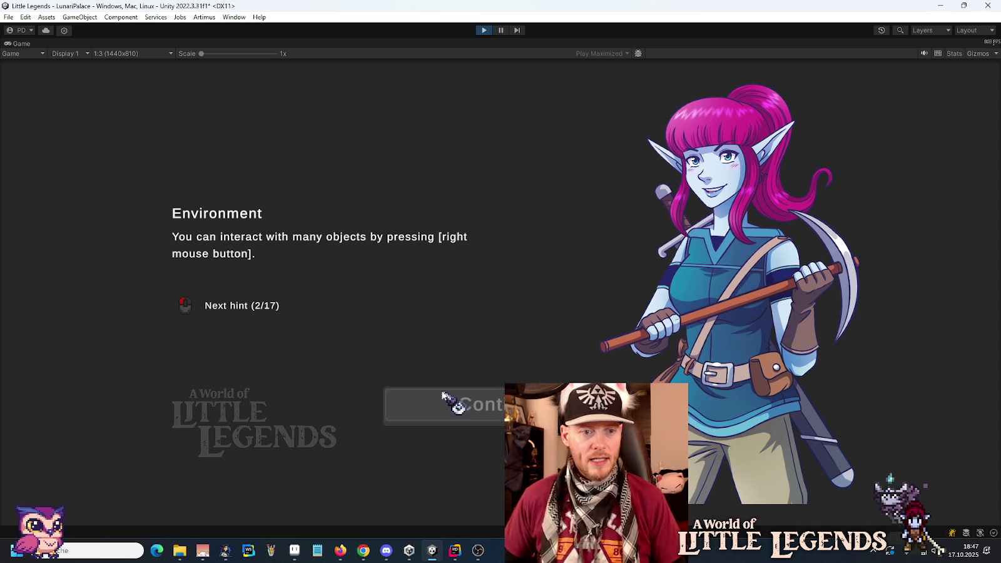
- Walk the player through the Lunari Palace, pause, and zoom the Scene view onto the player
{"action": "key", "text": "s"}
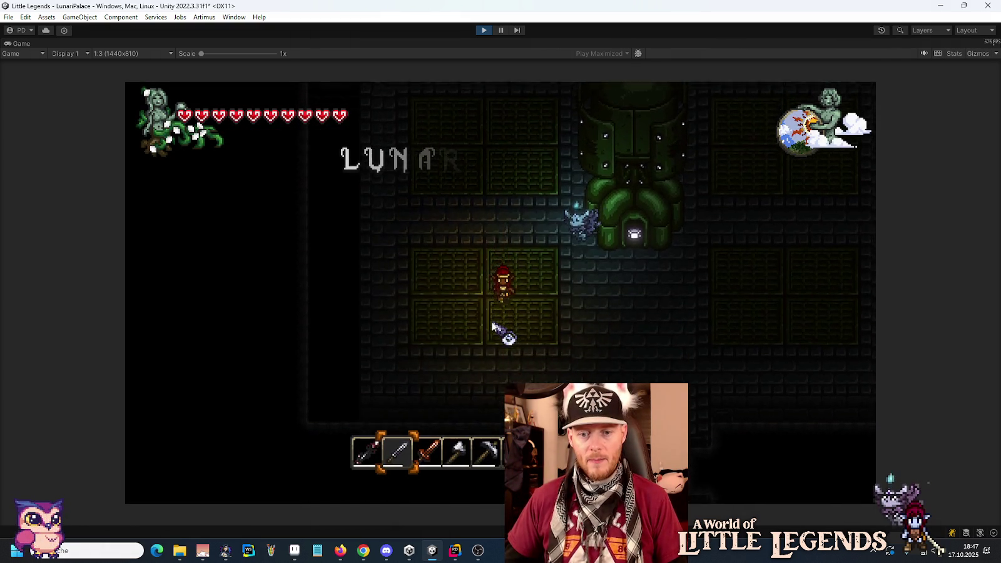
{"action": "key", "text": "d"}
{"action": "key", "text": "s"}
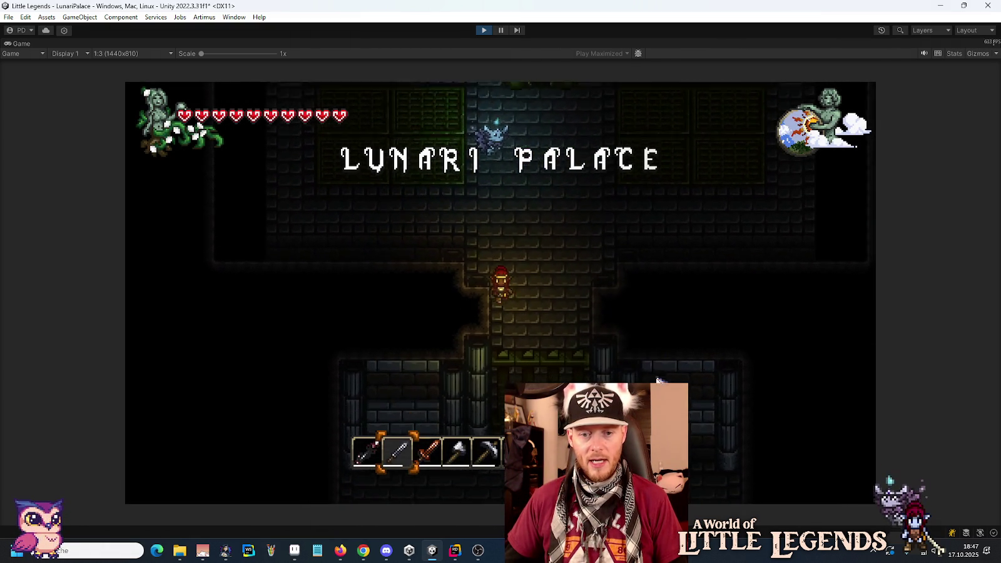
{"action": "key", "text": "d"}
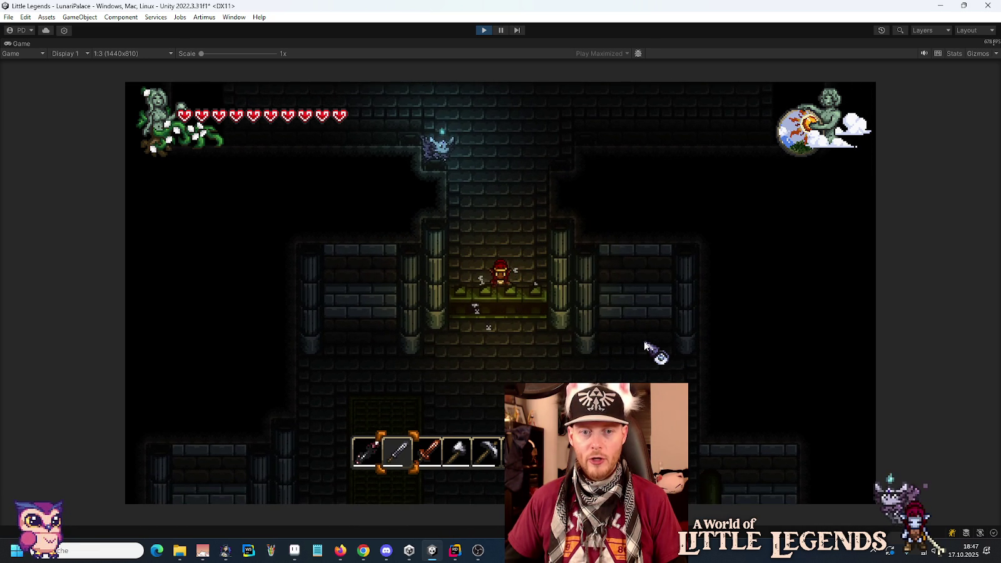
{"action": "key", "text": "s"}
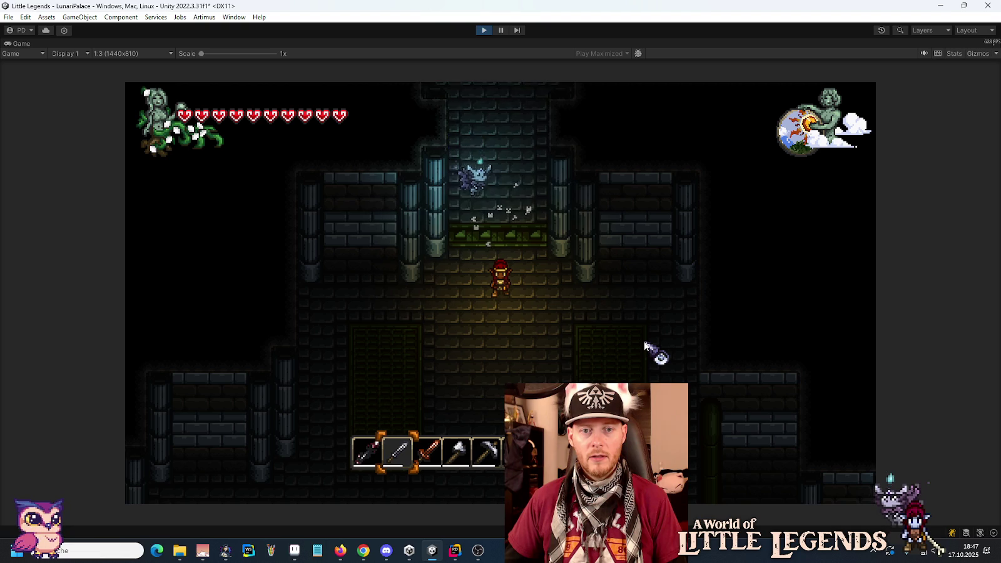
{"action": "key", "text": "s"}
{"action": "key", "text": "s"}
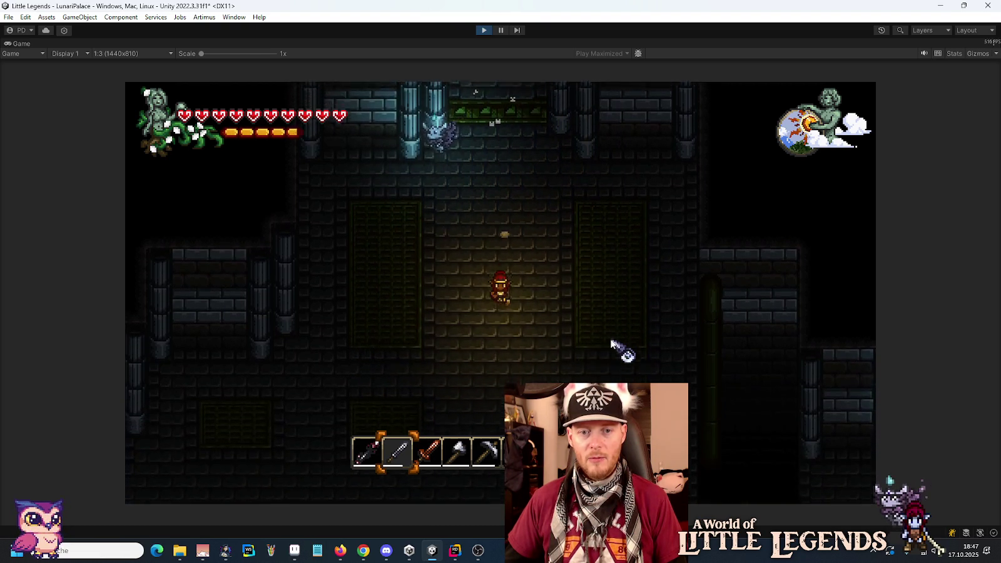
{"action": "key", "text": "a"}
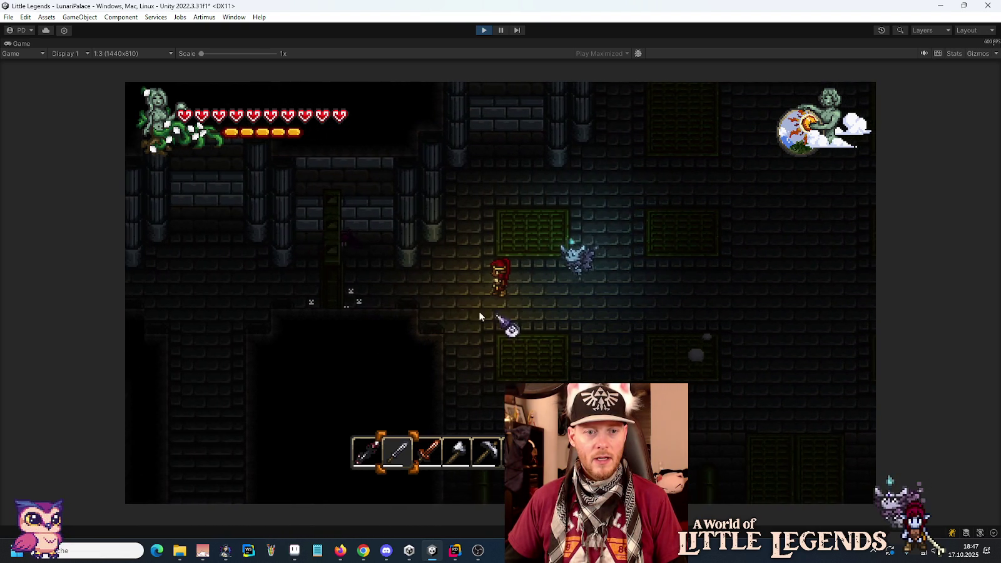
{"action": "key", "text": "a"}
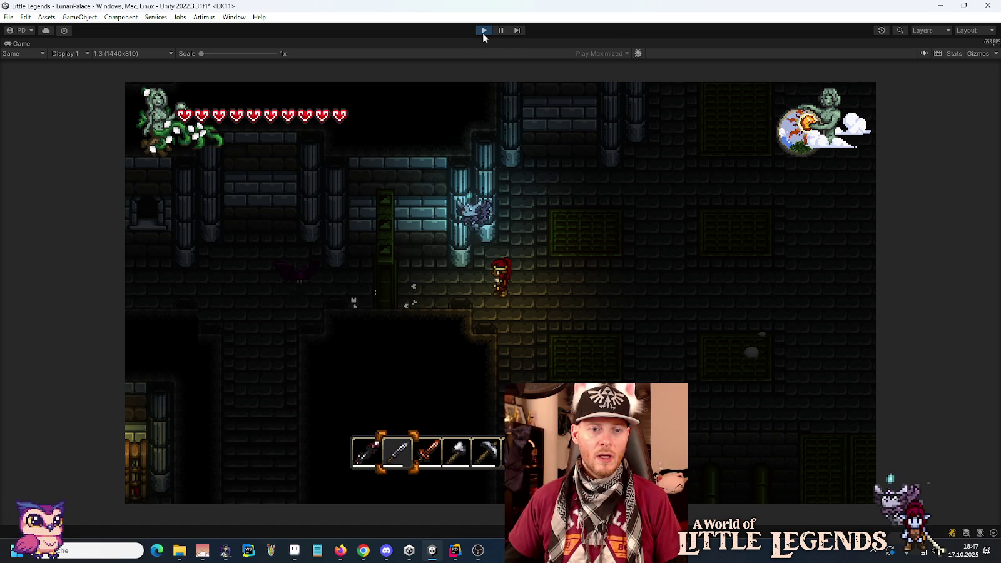
{"action": "left_click", "coordinate": [501, 30]}
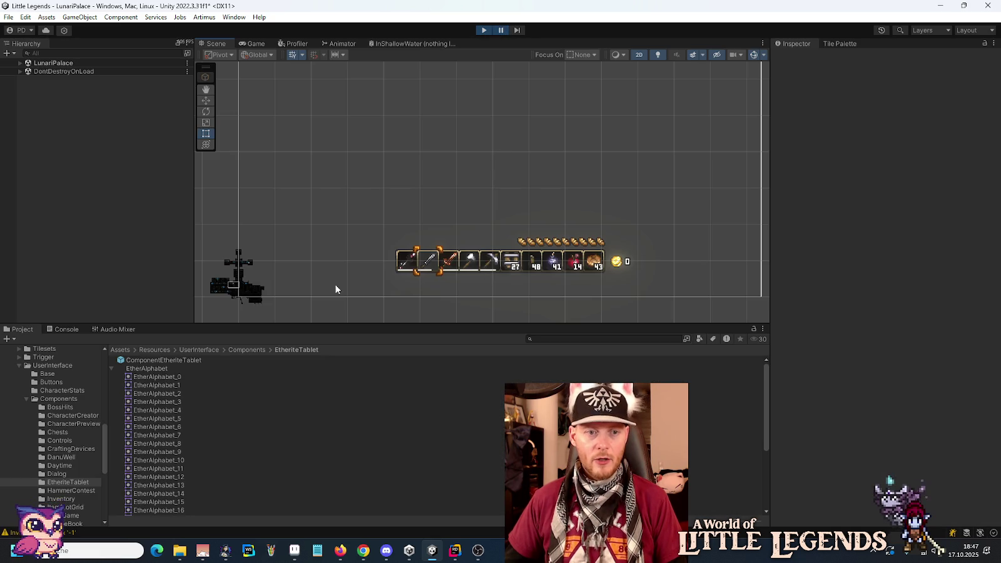
{"action": "scroll", "coordinate": [226, 284], "scroll_direction": "up", "scroll_amount": 5}
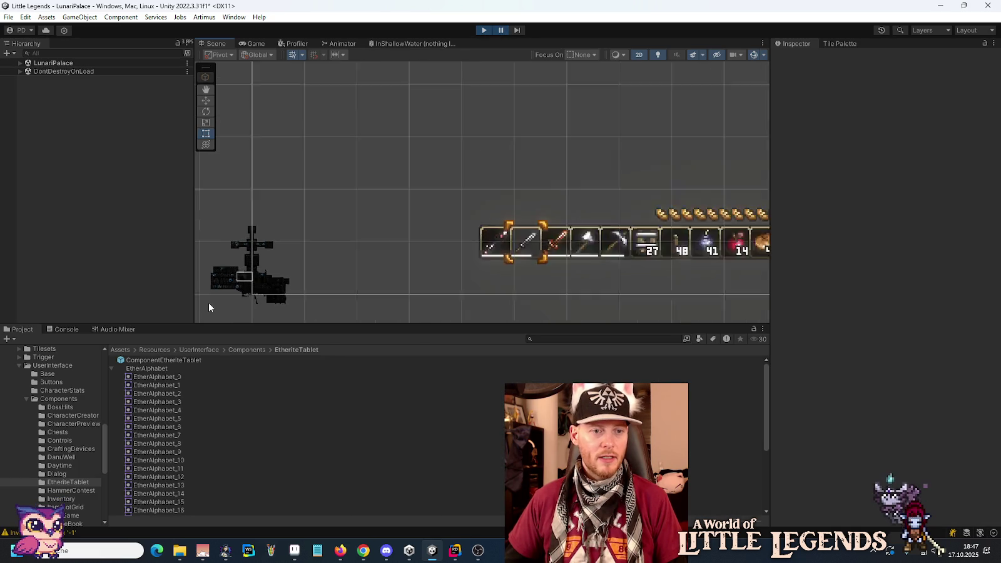
{"action": "scroll", "coordinate": [229, 281], "scroll_direction": "up", "scroll_amount": 5}
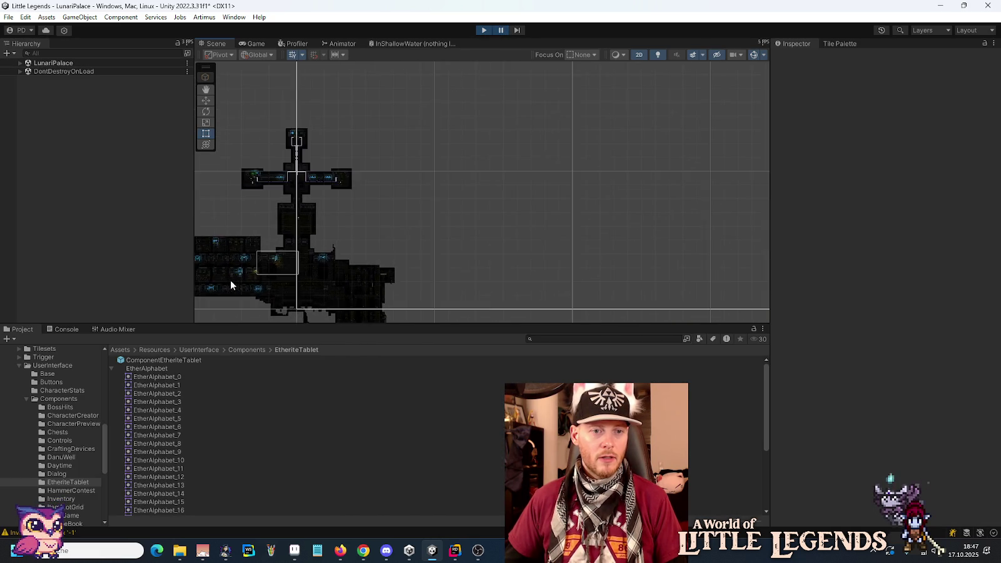
{"action": "scroll", "coordinate": [230, 283], "scroll_direction": "up", "scroll_amount": 6}
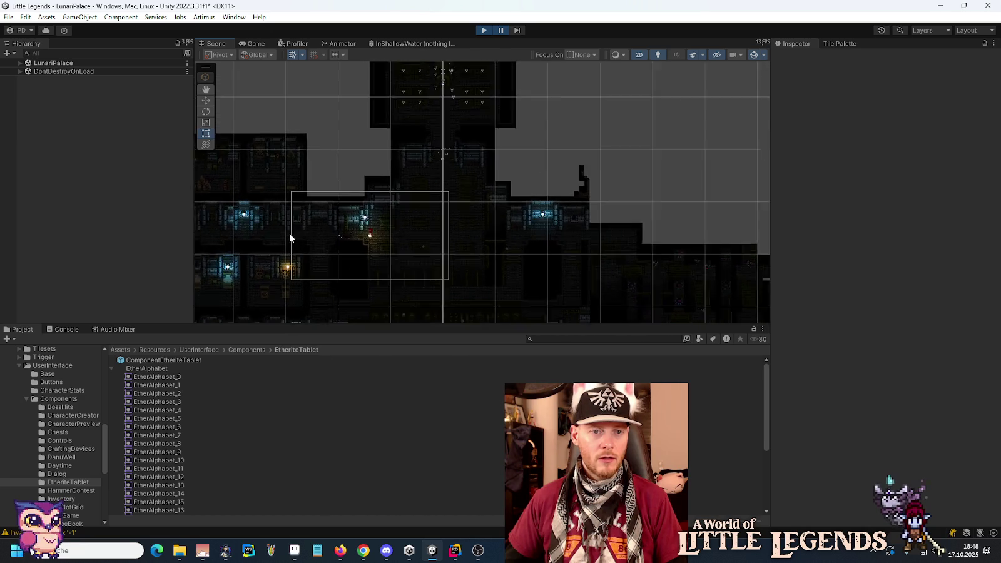
{"action": "scroll", "coordinate": [290, 237], "scroll_direction": "up", "scroll_amount": 5}
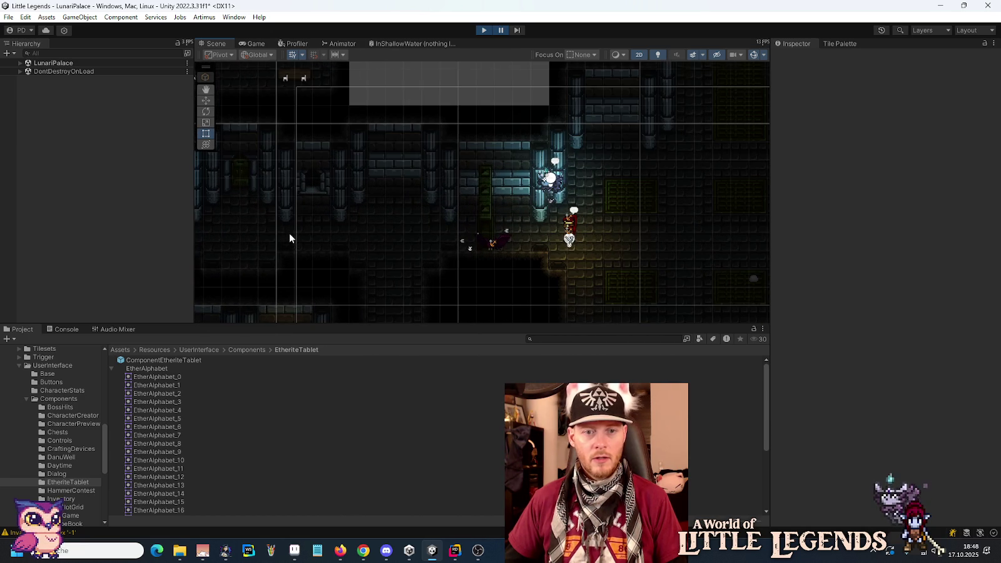
- Make EtheriteTabletTrigger's Frame over Time Random Between Two Constants (0–3.9996) and unpause
{"action": "left_click", "coordinate": [489, 224]}
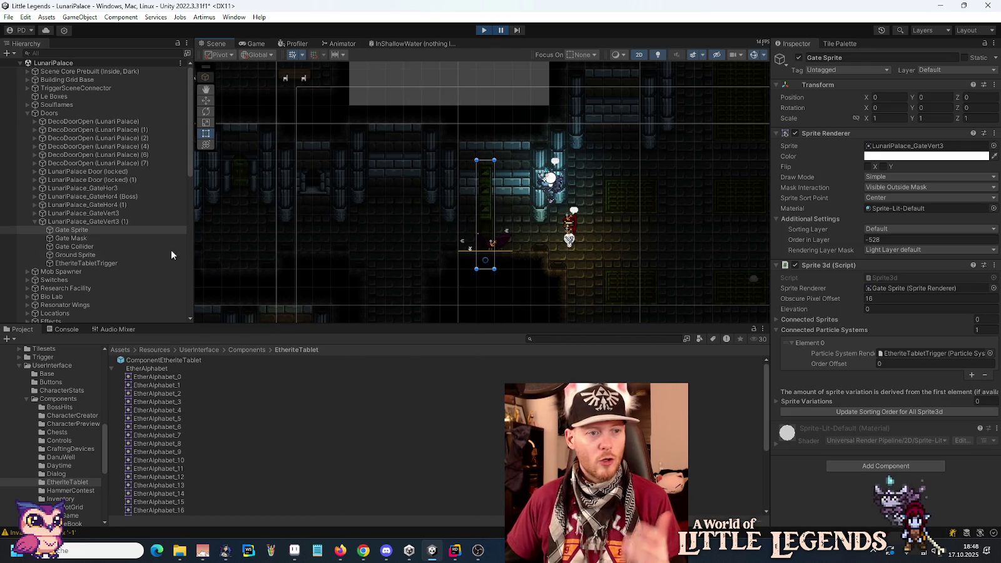
{"action": "left_click", "coordinate": [88, 264]}
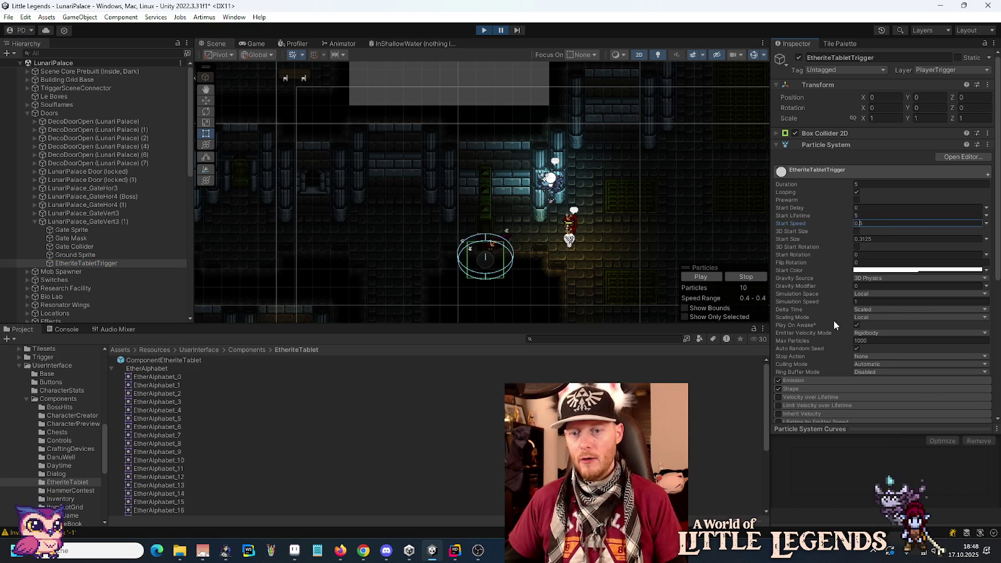
{"action": "scroll", "coordinate": [812, 365], "scroll_direction": "down", "scroll_amount": 8}
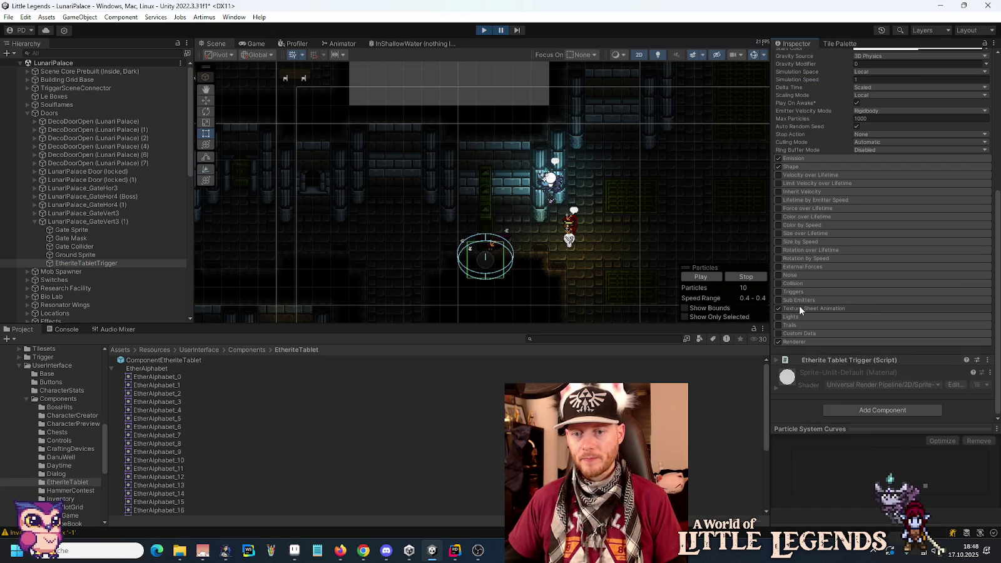
{"action": "left_click", "coordinate": [800, 308]}
{"action": "left_click", "coordinate": [905, 362]}
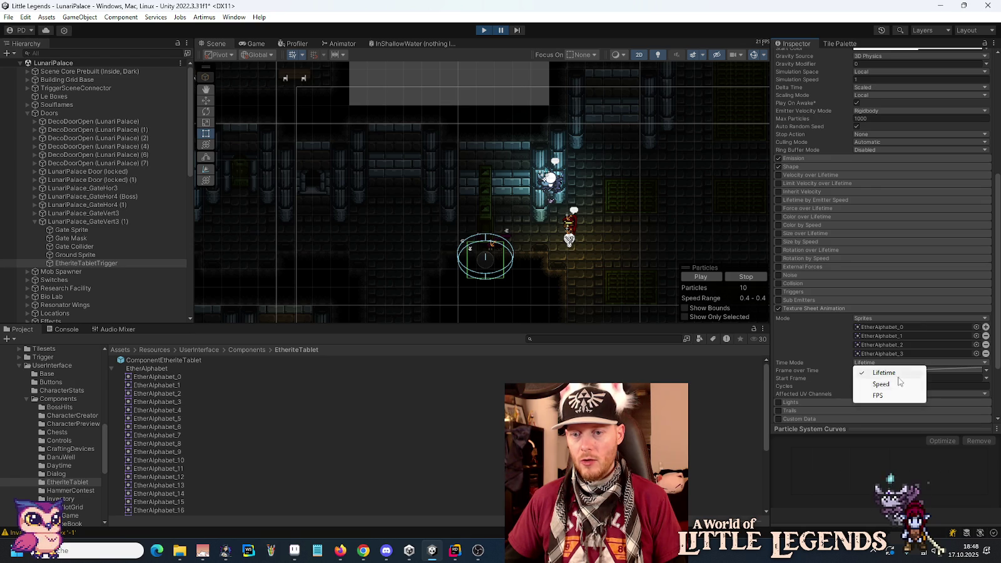
{"action": "left_click", "coordinate": [850, 373]}
{"action": "left_click", "coordinate": [986, 371]}
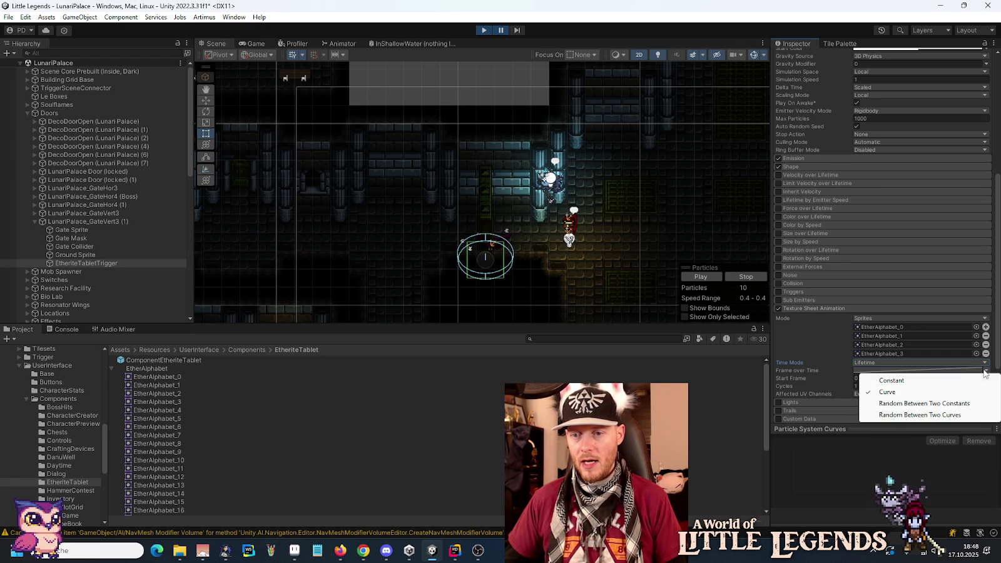
{"action": "left_click", "coordinate": [928, 403]}
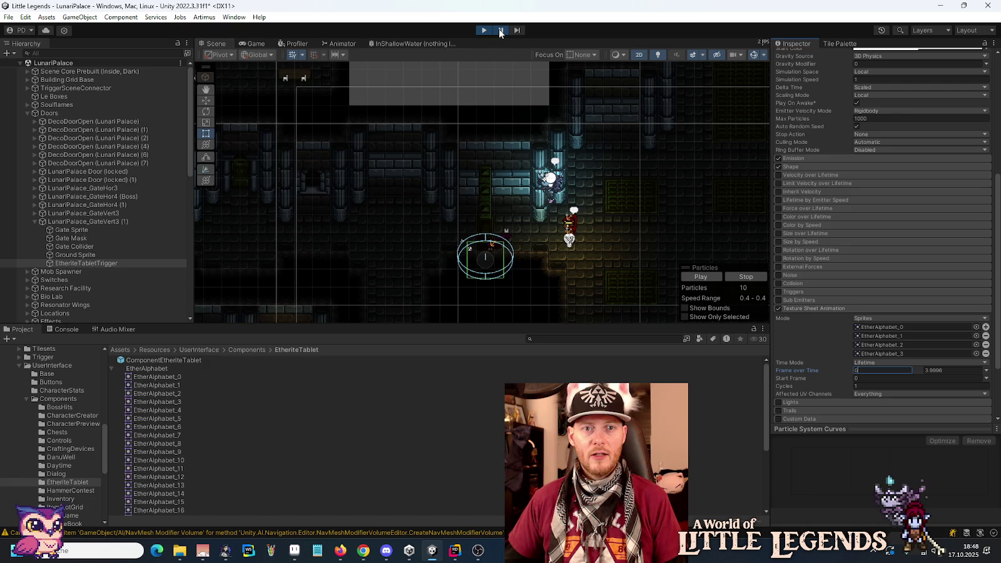
{"action": "left_click", "coordinate": [500, 30]}
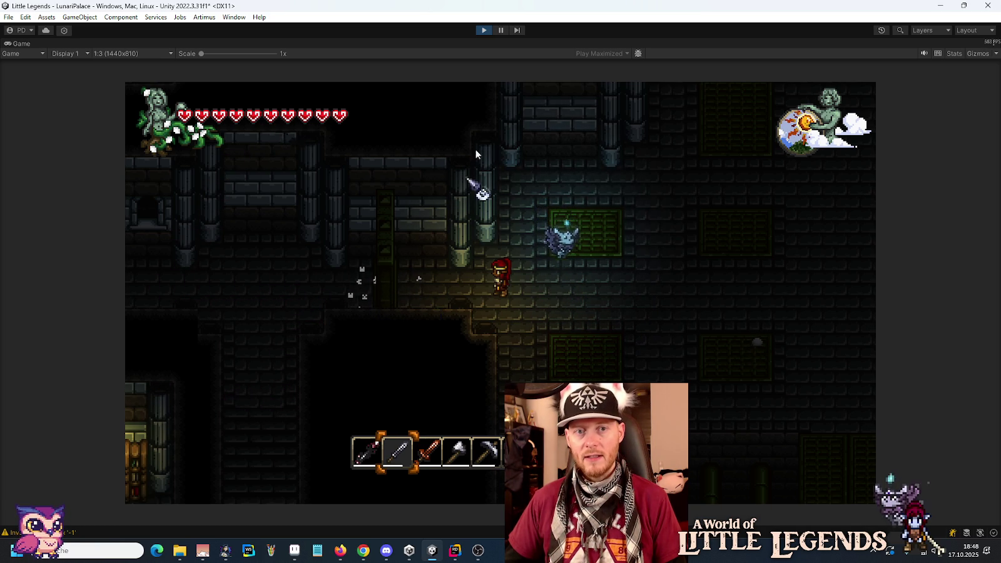
{"action": "key", "text": "ctrl+shift+p"}
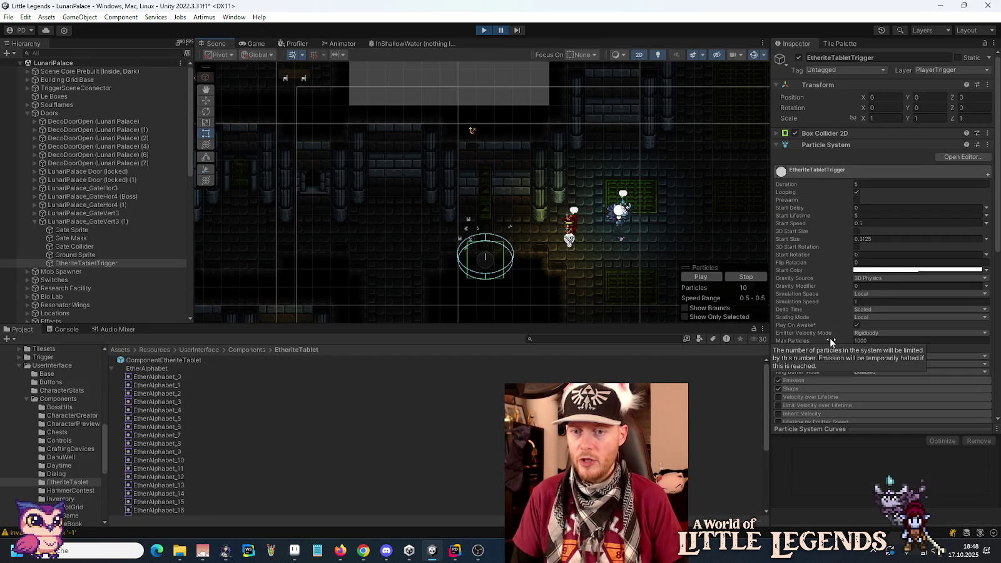
{"action": "scroll", "coordinate": [815, 306], "scroll_direction": "down", "scroll_amount": 6}
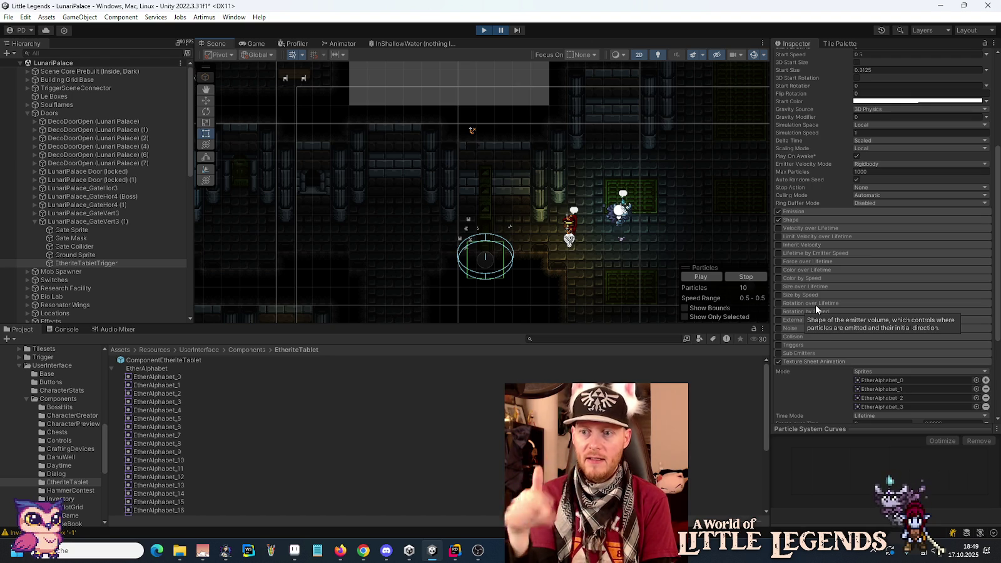
{"action": "scroll", "coordinate": [815, 306], "scroll_direction": "down", "scroll_amount": 5}
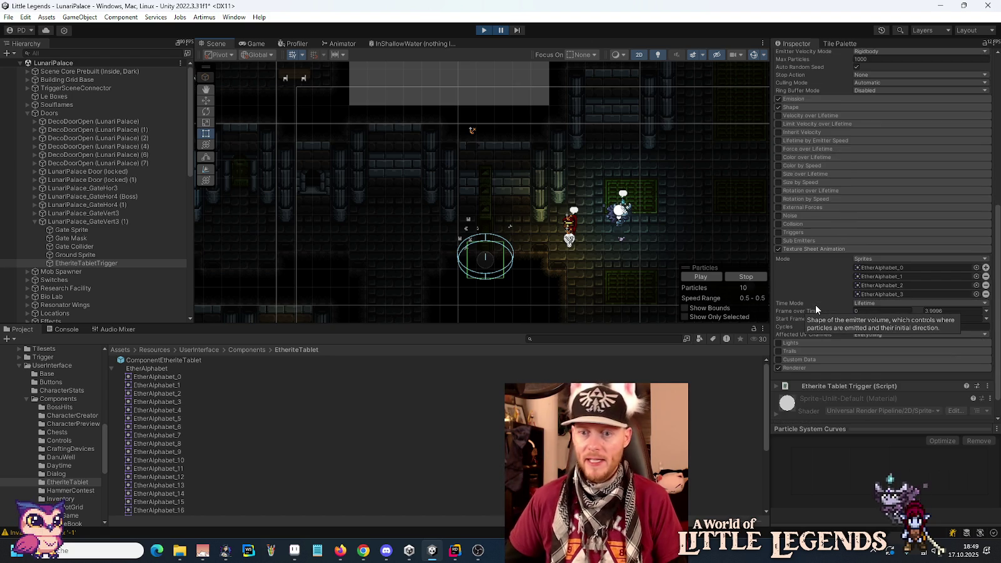
{"action": "scroll", "coordinate": [798, 341], "scroll_direction": "up", "scroll_amount": 8}
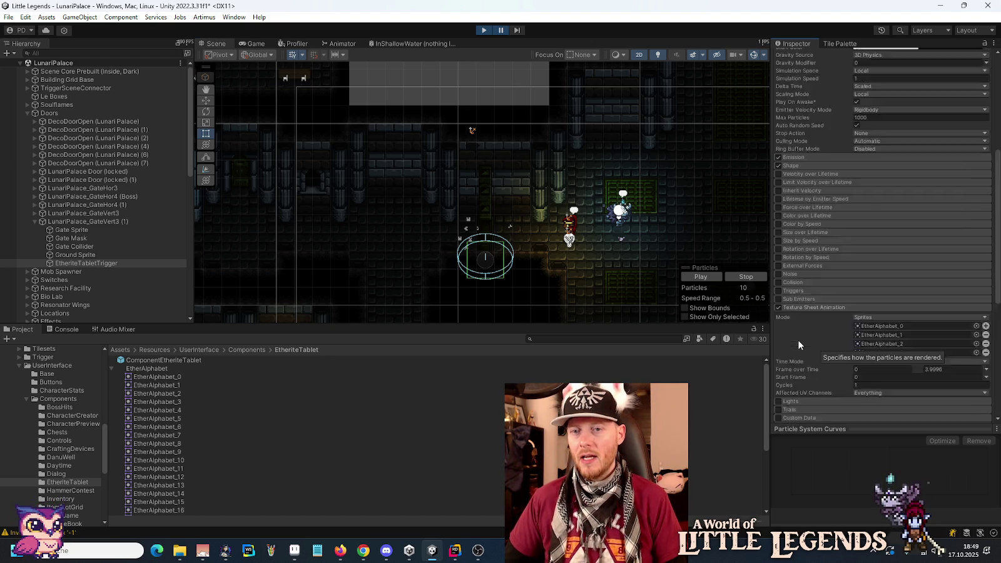
{"action": "left_click", "coordinate": [926, 188]}
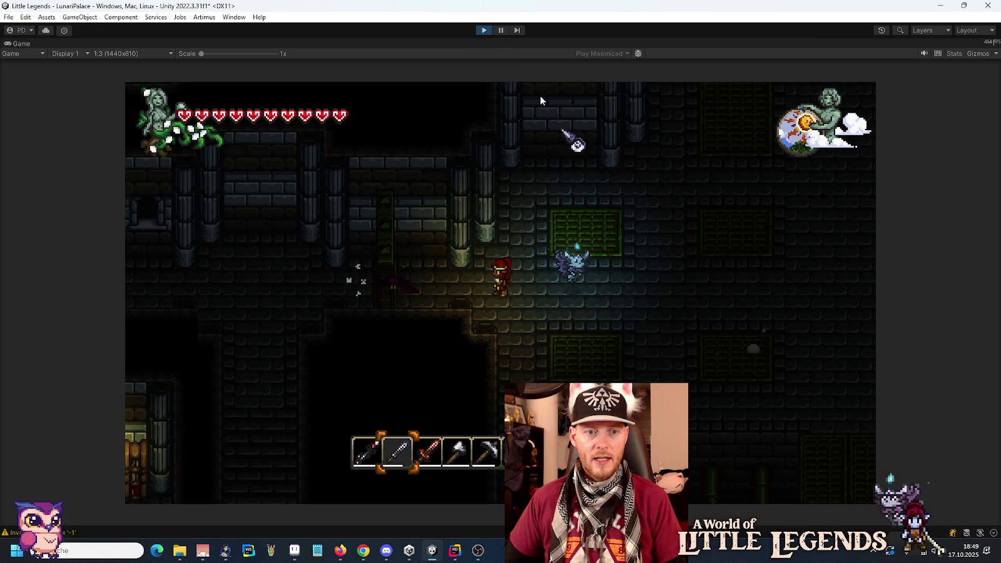
{"action": "left_click", "coordinate": [501, 31]}
{"action": "left_click", "coordinate": [941, 271]}
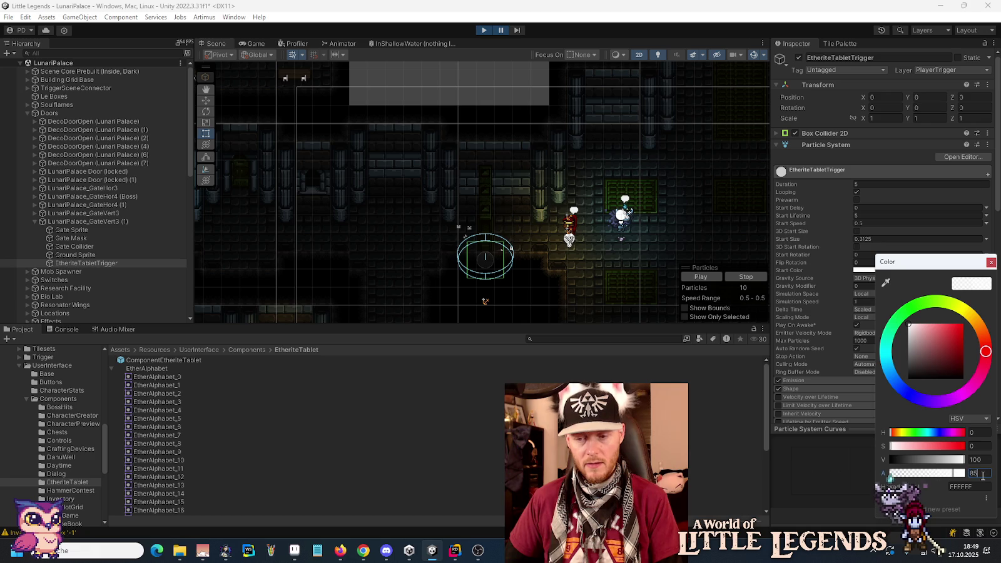
{"action": "left_click", "coordinate": [501, 31]}
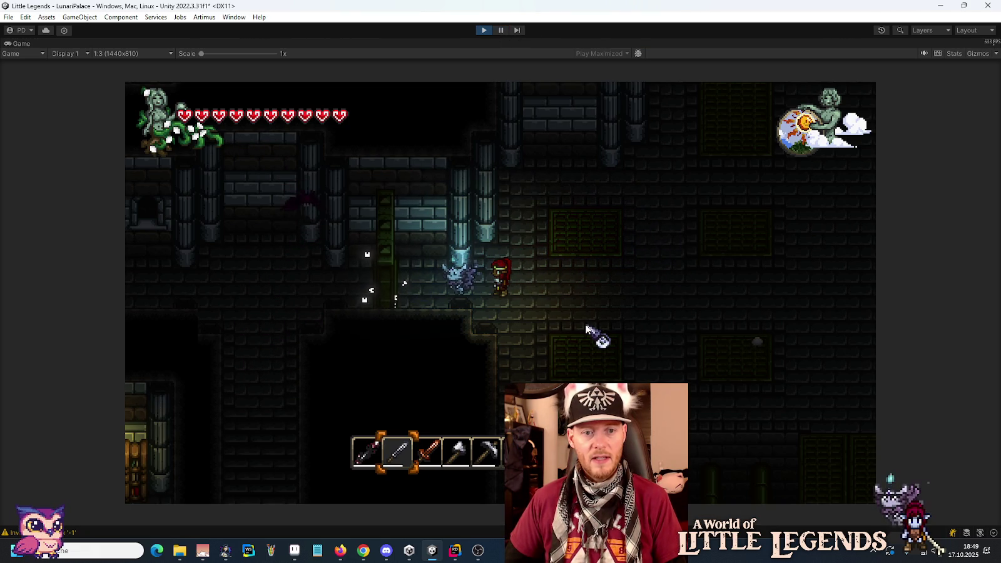
{"action": "key", "text": "d"}
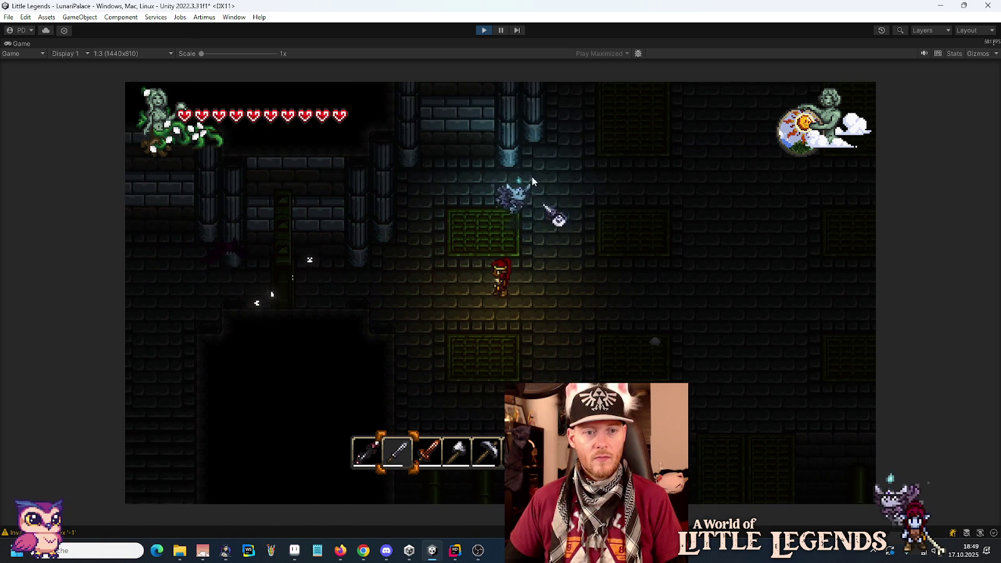
{"action": "left_click", "coordinate": [500, 30]}
- Try the Frame over Time modes Curve, Constant and Random Between Two Constants, keeping time mode on Lifetime
{"action": "scroll", "coordinate": [894, 358], "scroll_direction": "down", "scroll_amount": 10}
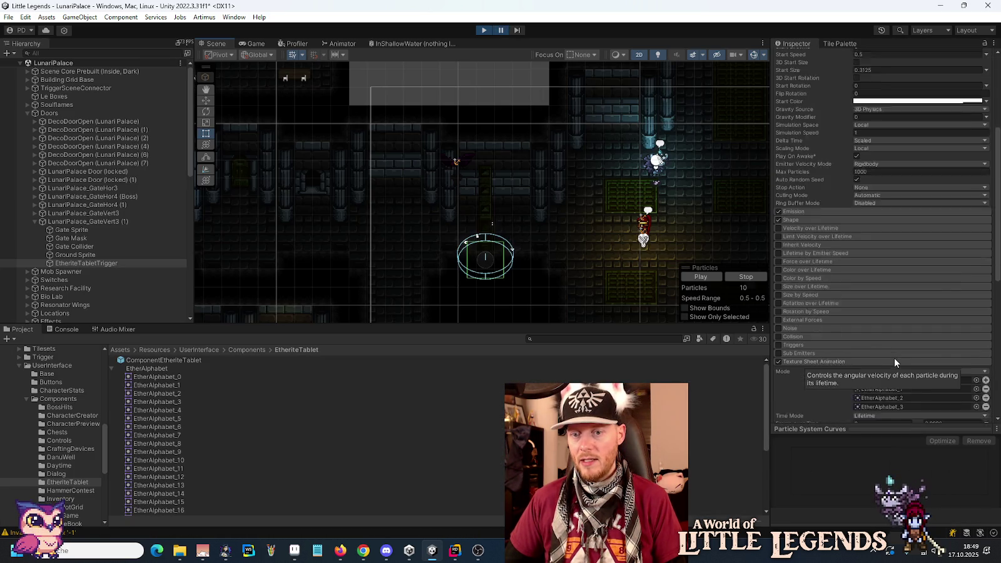
{"action": "scroll", "coordinate": [956, 342], "scroll_direction": "down", "scroll_amount": 3}
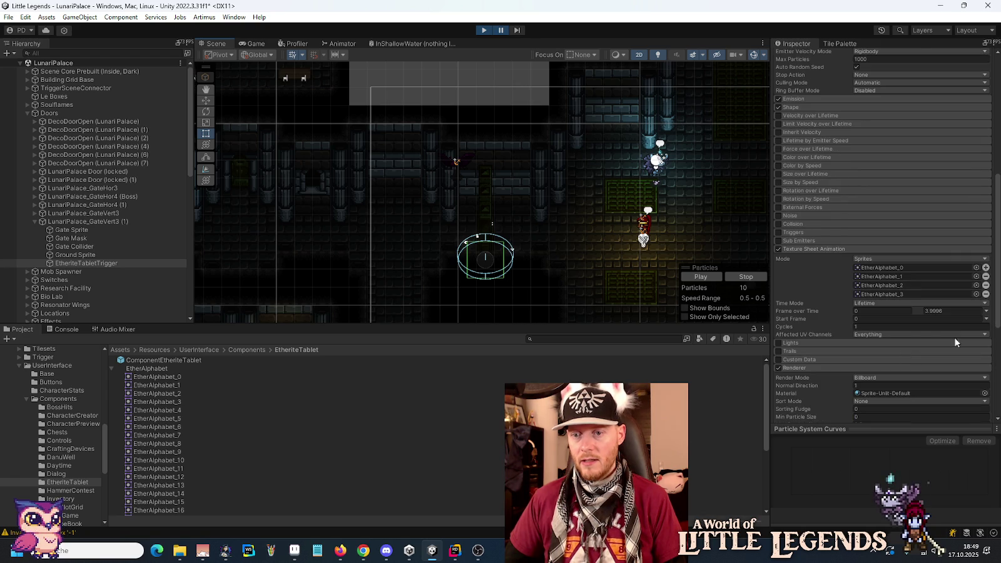
{"action": "left_click", "coordinate": [986, 311]}
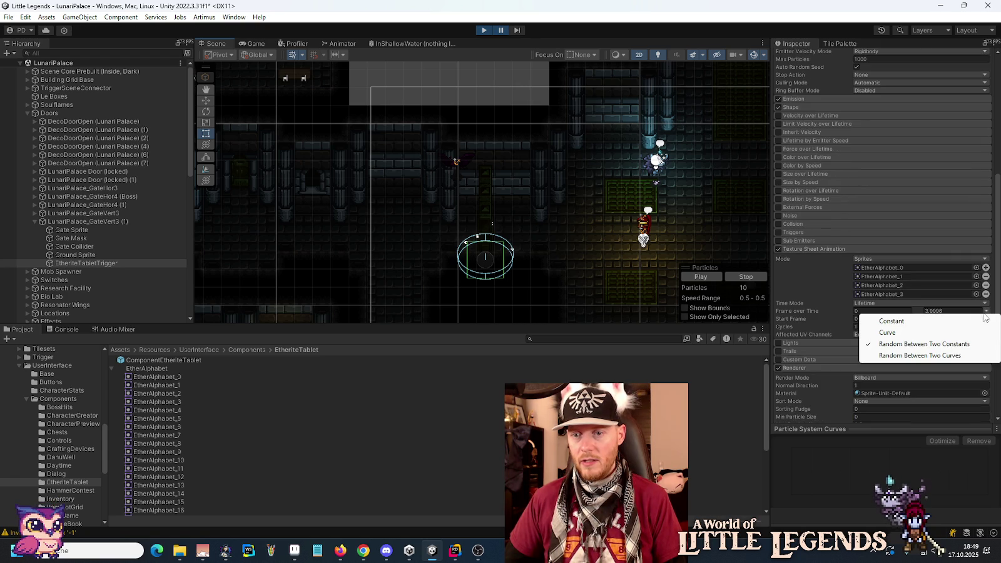
{"action": "left_click", "coordinate": [954, 332]}
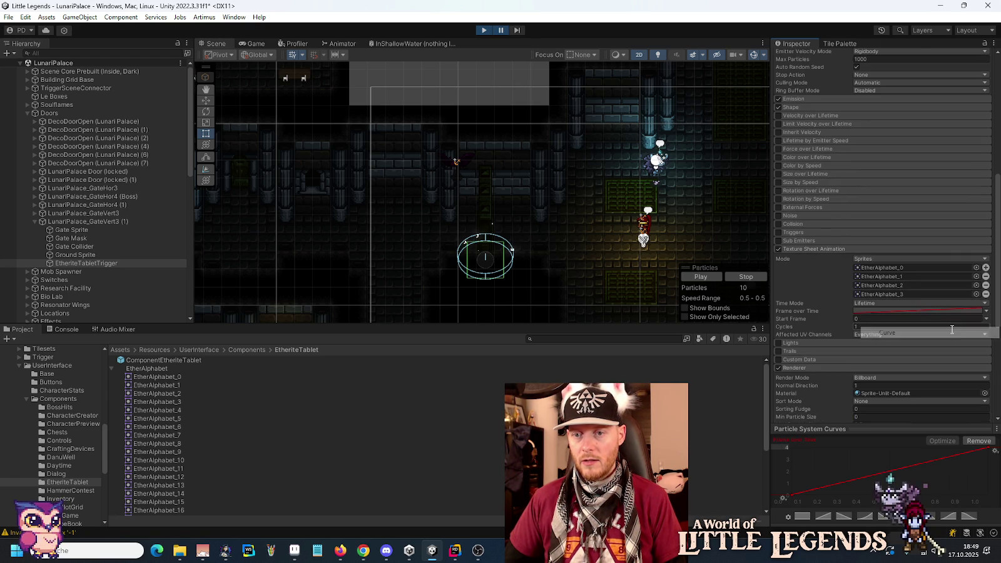
{"action": "left_click", "coordinate": [958, 321]}
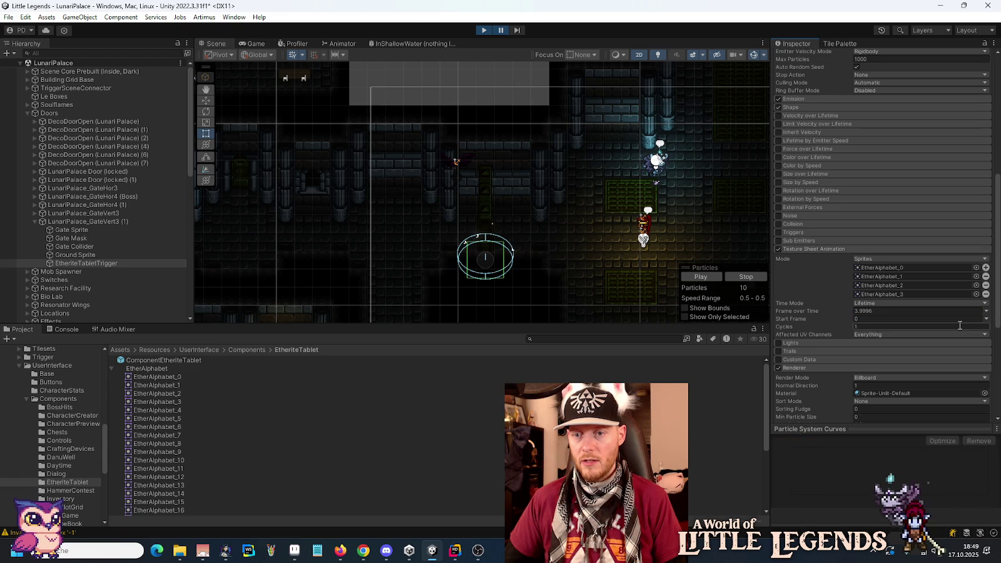
{"action": "left_click", "coordinate": [985, 311]}
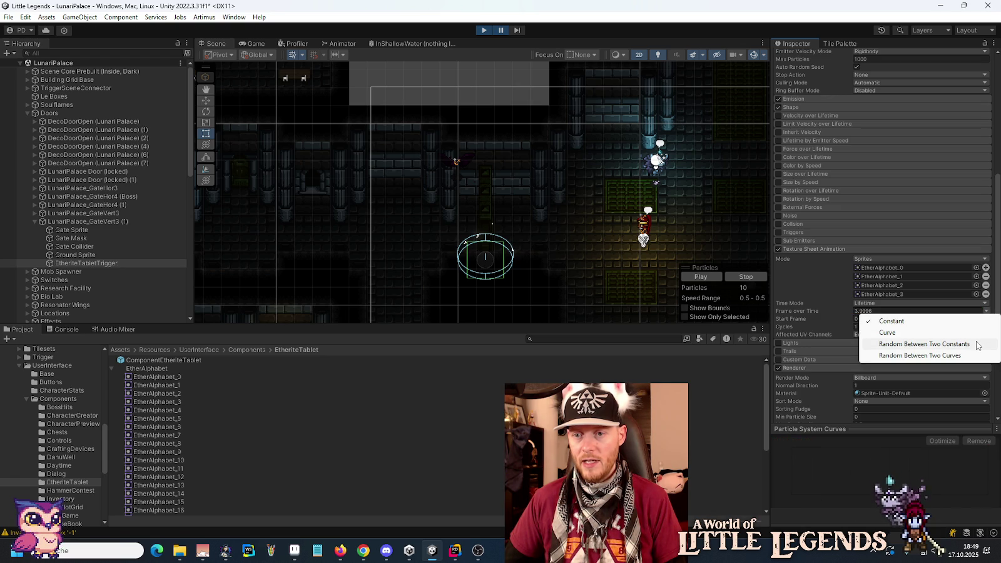
{"action": "left_click", "coordinate": [981, 339]}
{"action": "left_click", "coordinate": [985, 303]}
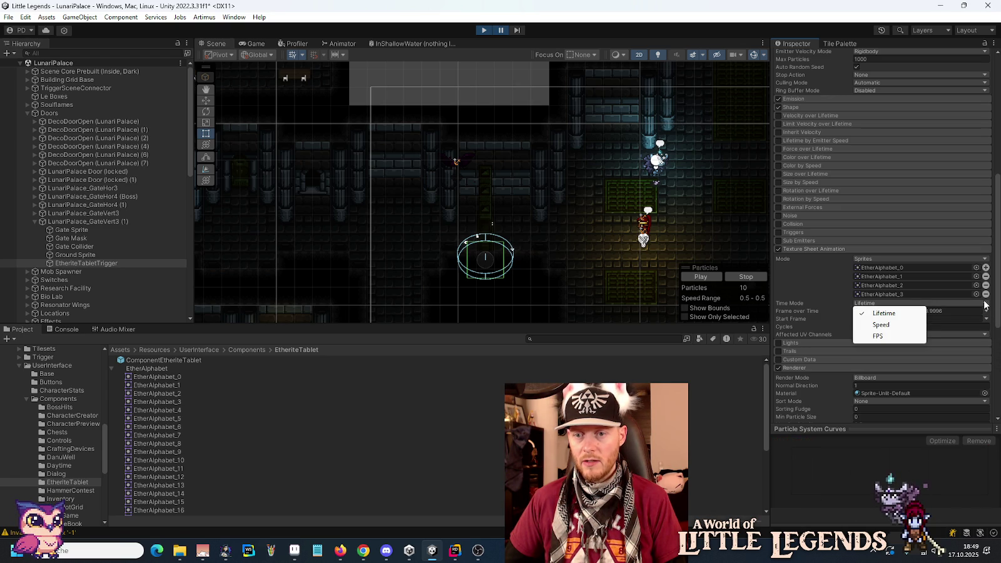
{"action": "left_click", "coordinate": [985, 311]}
- Try Random Between Two Curves, then settle Frame over Time on a single rising Curve
{"action": "left_click", "coordinate": [986, 310]}
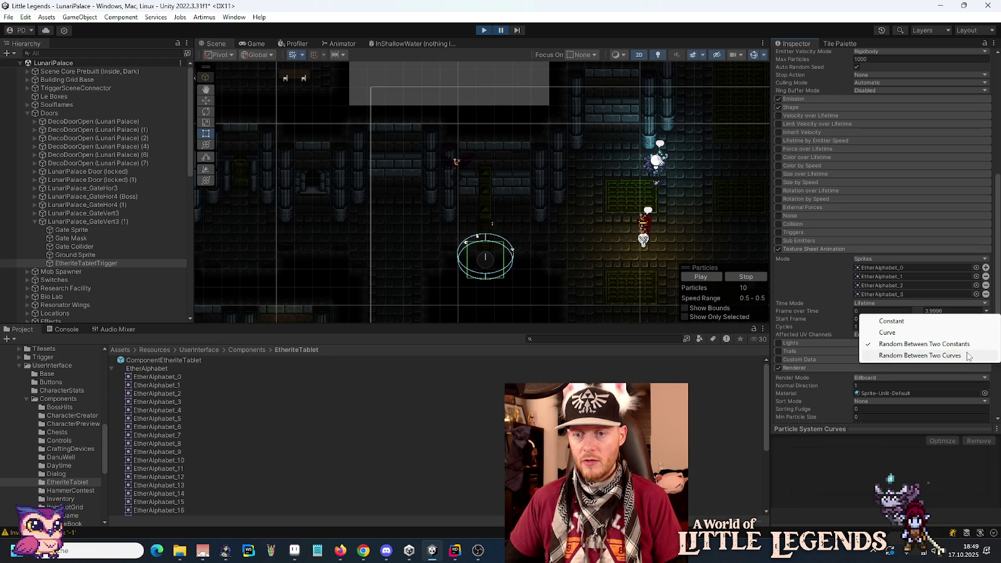
{"action": "left_click", "coordinate": [967, 355]}
{"action": "left_click", "coordinate": [986, 312]}
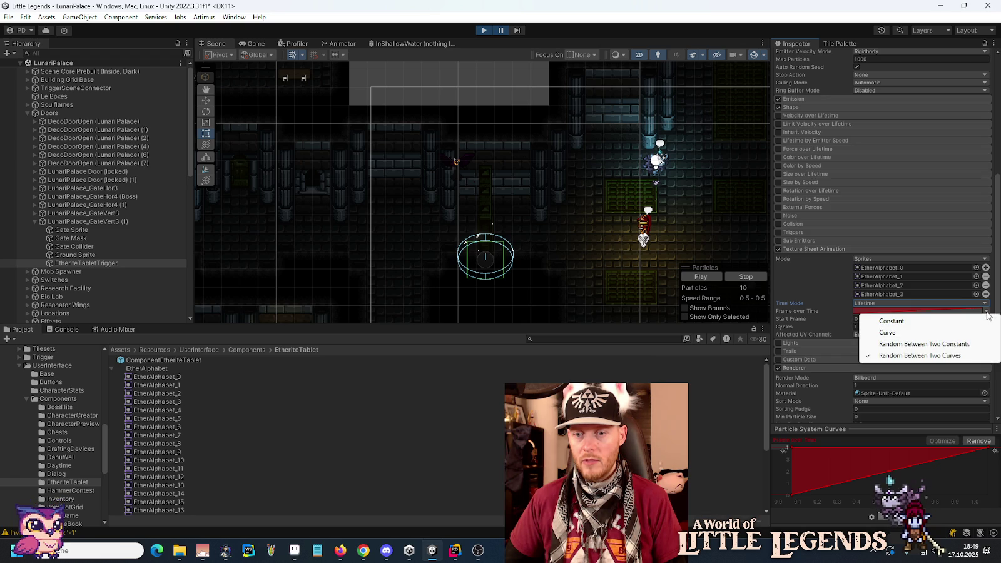
{"action": "left_click", "coordinate": [800, 310]}
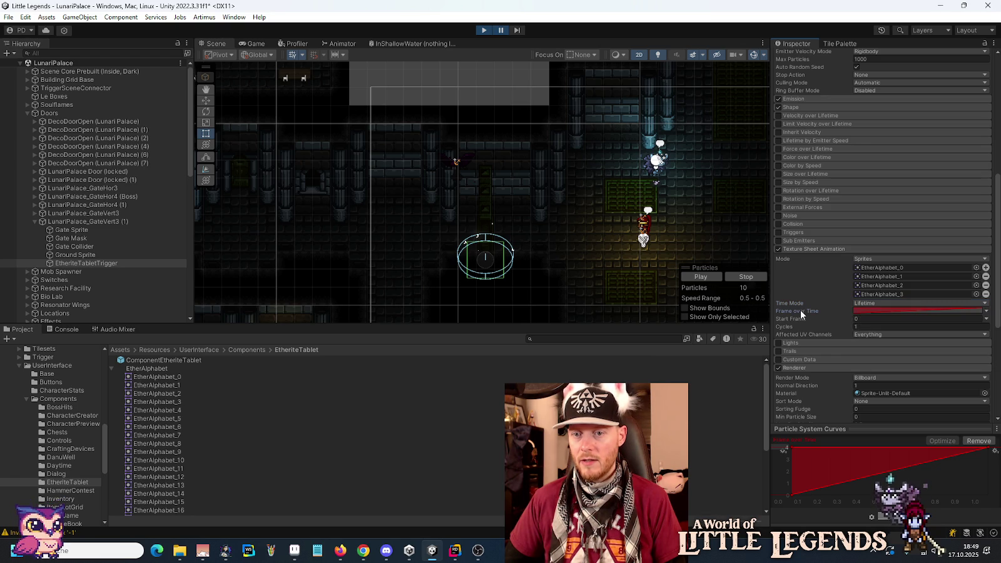
{"action": "left_click", "coordinate": [986, 311]}
{"action": "left_click", "coordinate": [971, 332]}
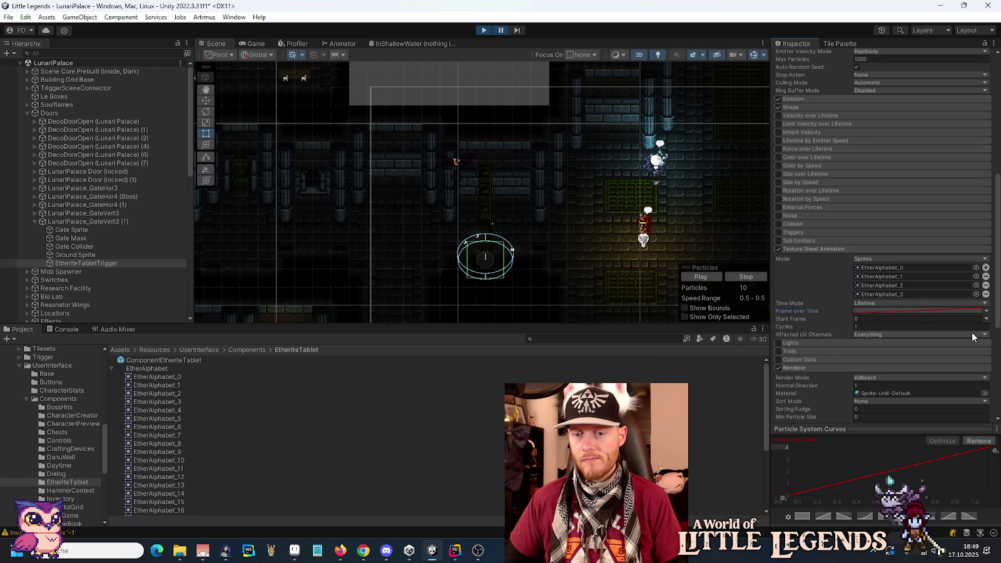
{"action": "right_click", "coordinate": [796, 312]}
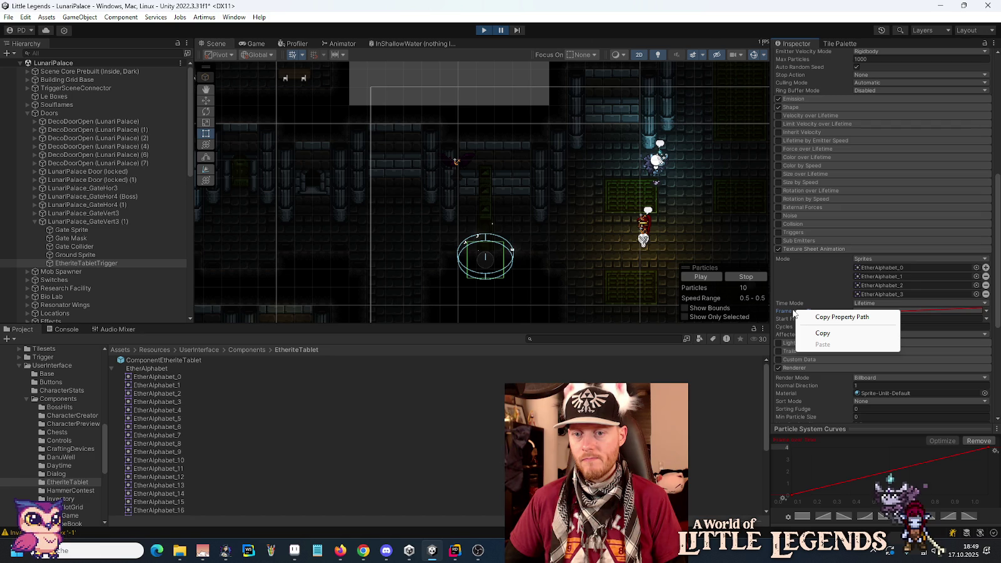
{"action": "left_click", "coordinate": [788, 310]}
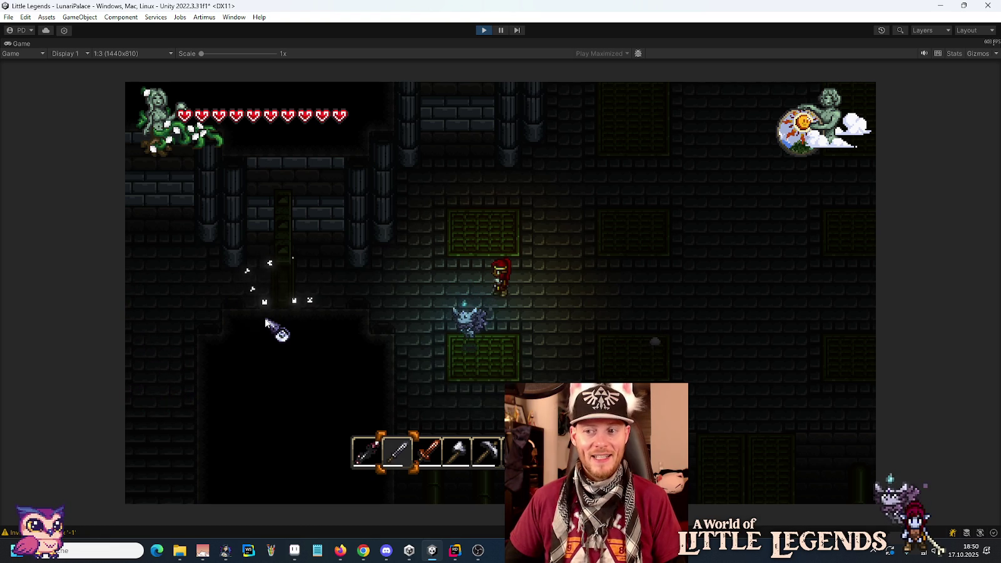
- Match the tablet particles' Order in Layer to the Gate Sprite's -528, setting it to -527
{"action": "left_click", "coordinate": [500, 30]}
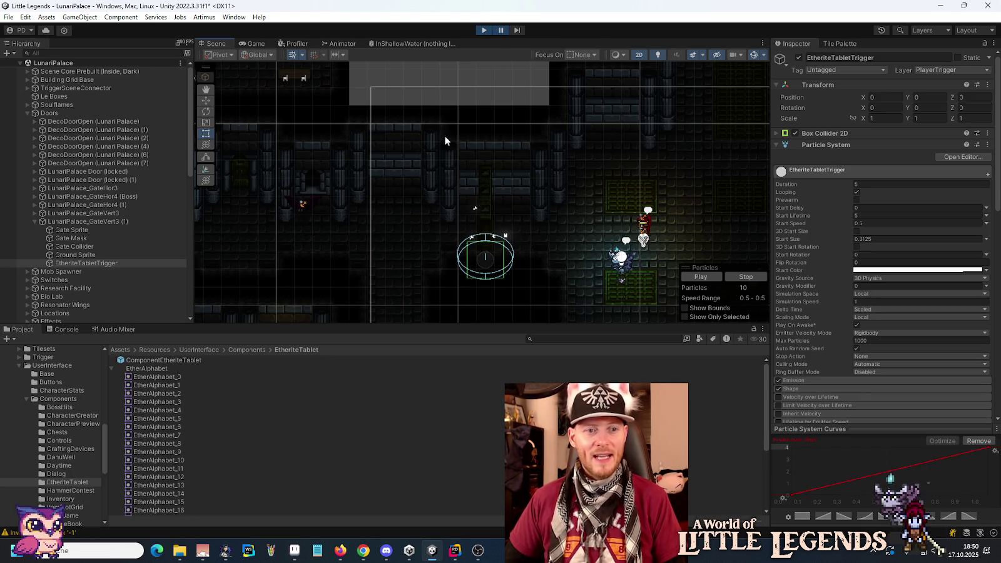
{"action": "left_click", "coordinate": [91, 232]}
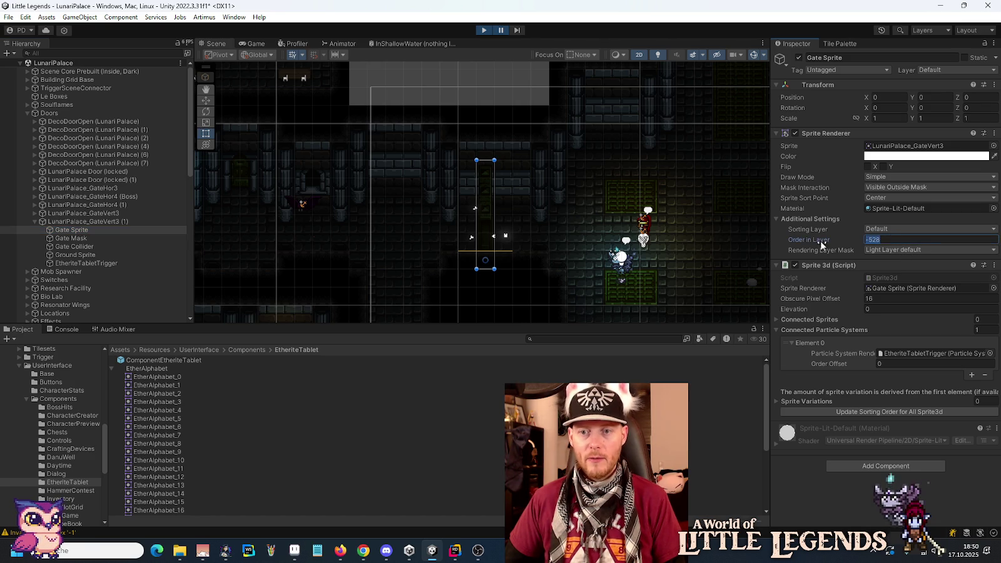
{"action": "left_click", "coordinate": [103, 264]}
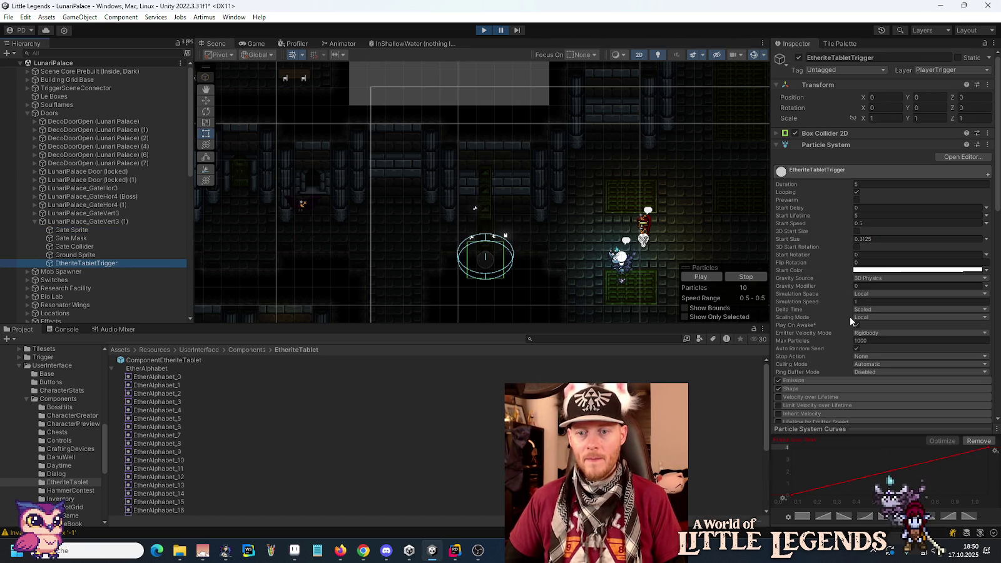
{"action": "scroll", "coordinate": [831, 343], "scroll_direction": "down", "scroll_amount": 8}
{"action": "scroll", "coordinate": [808, 313], "scroll_direction": "down", "scroll_amount": 7}
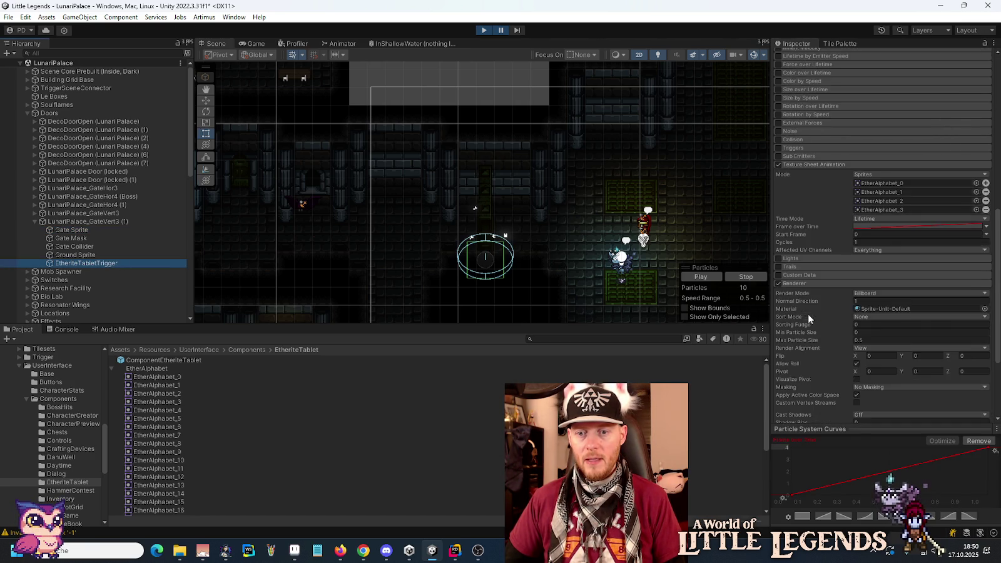
{"action": "left_click", "coordinate": [888, 333]}
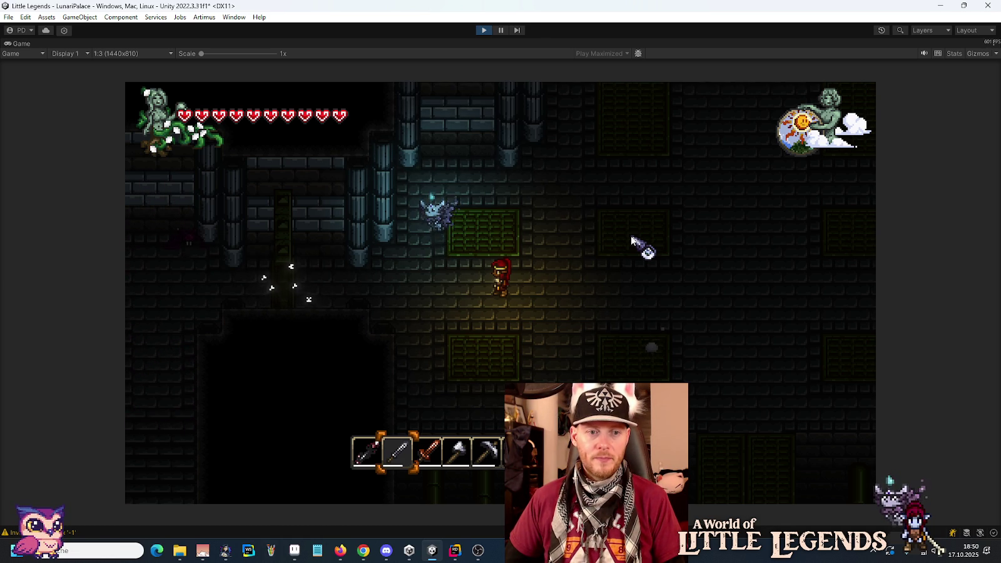
{"action": "left_click", "coordinate": [500, 30]}
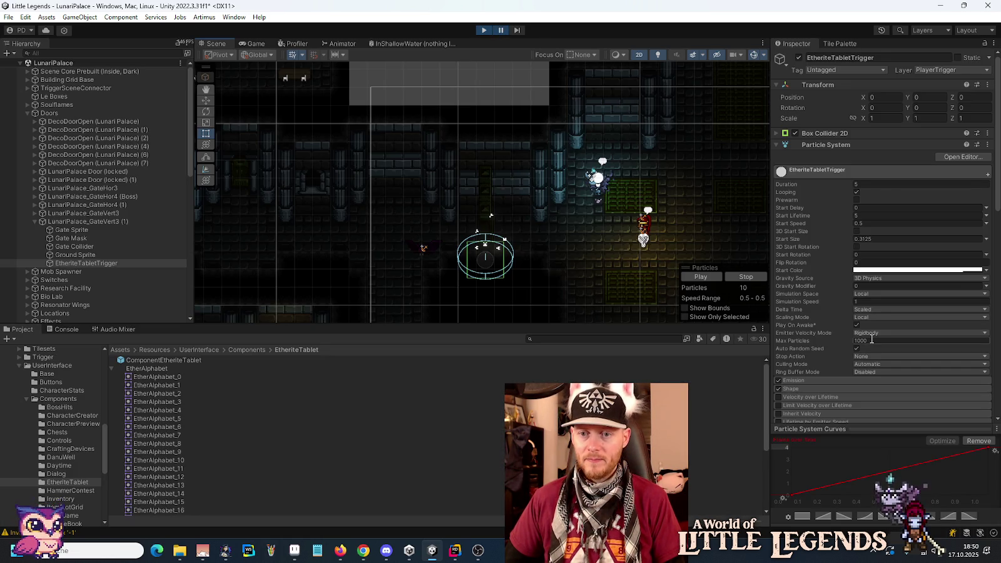
- Resume play to watch the tablet trigger emit glyph particles, then pause again
{"action": "scroll", "coordinate": [871, 338], "scroll_direction": "down", "scroll_amount": 15}
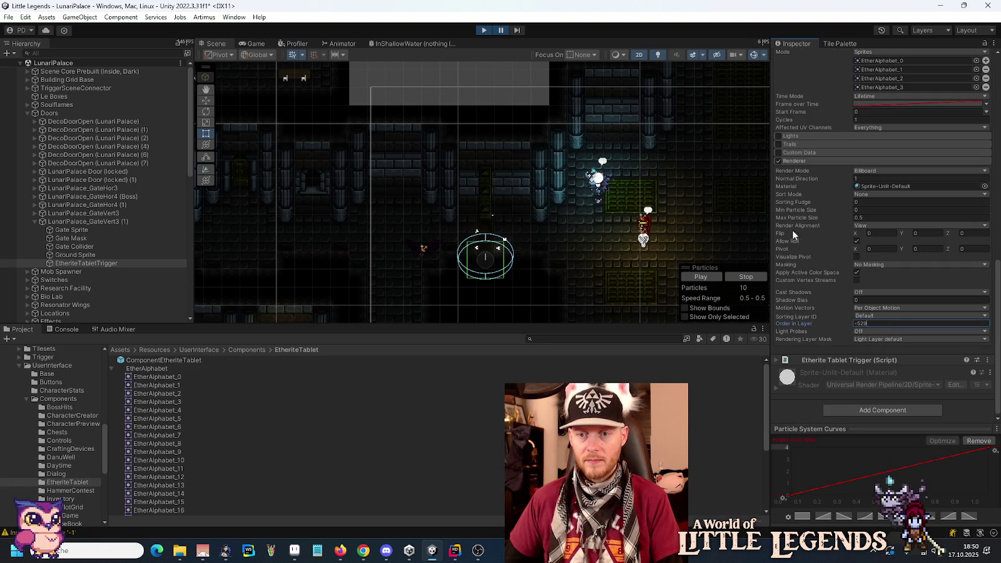
{"action": "left_click", "coordinate": [505, 31]}
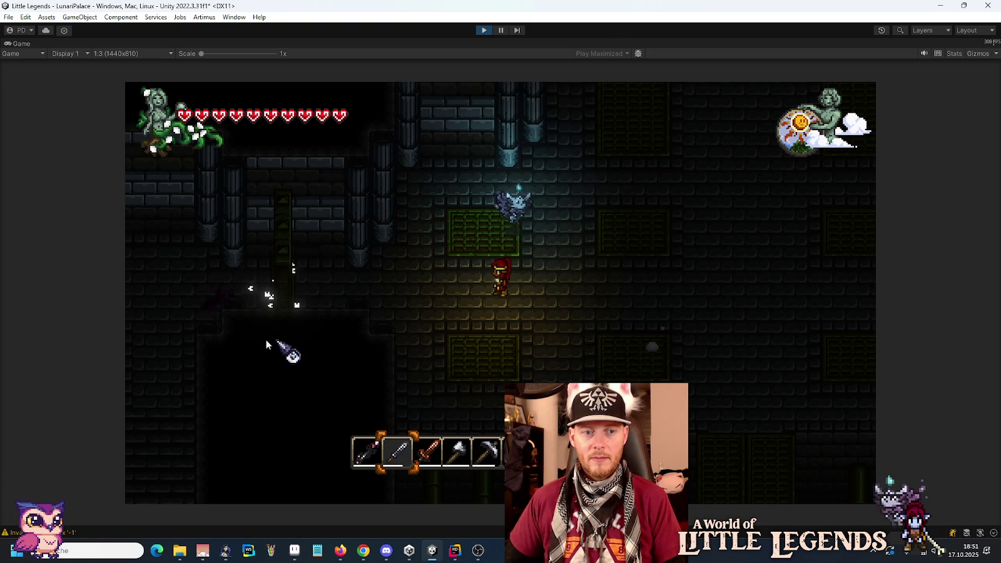
{"action": "left_click", "coordinate": [500, 32]}
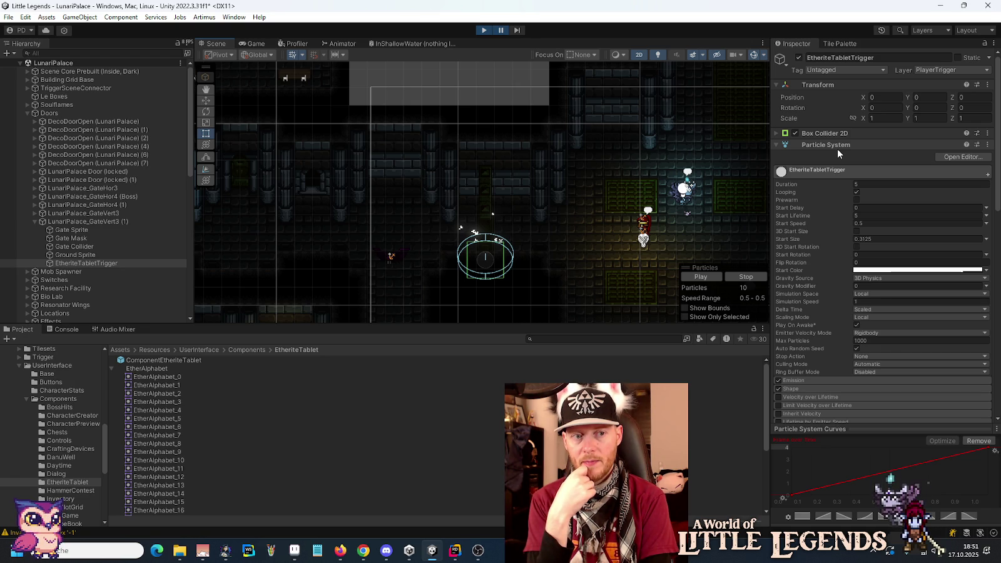
- Stop play, open the EtheriteTabletTrigger prefab, and add an Effects > Particle System child
{"action": "left_click", "coordinate": [484, 30]}
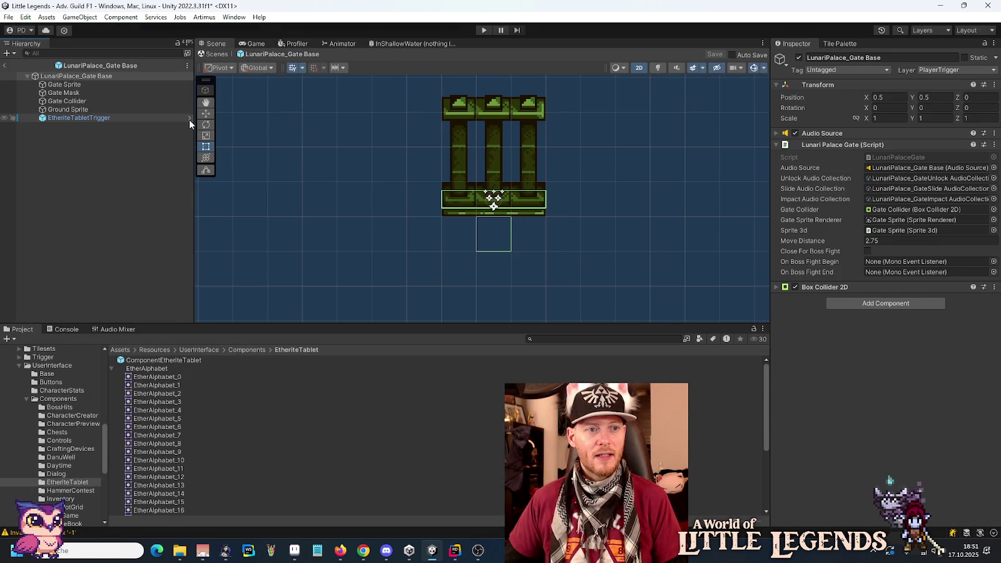
{"action": "left_click", "coordinate": [189, 118]}
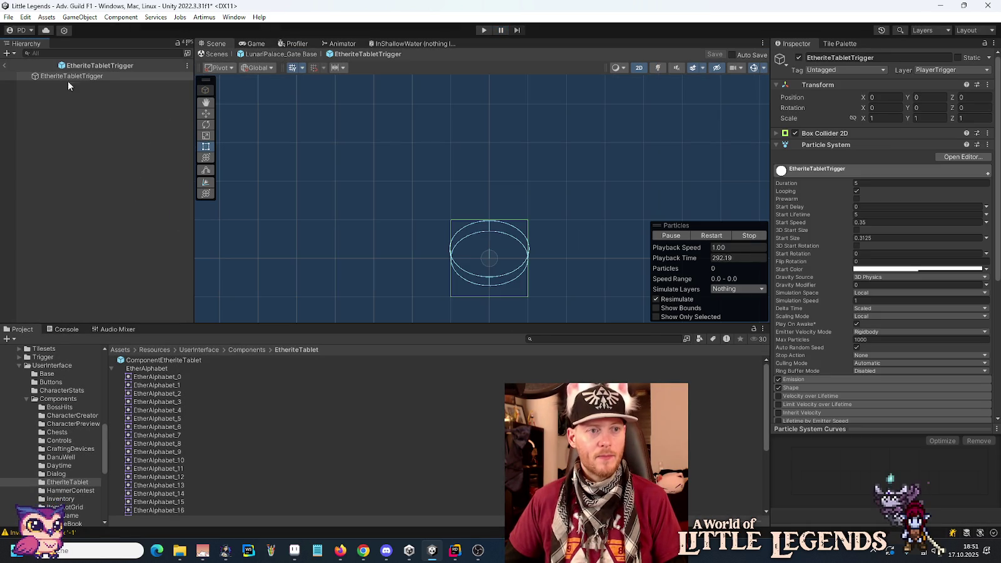
{"action": "right_click", "coordinate": [73, 75]}
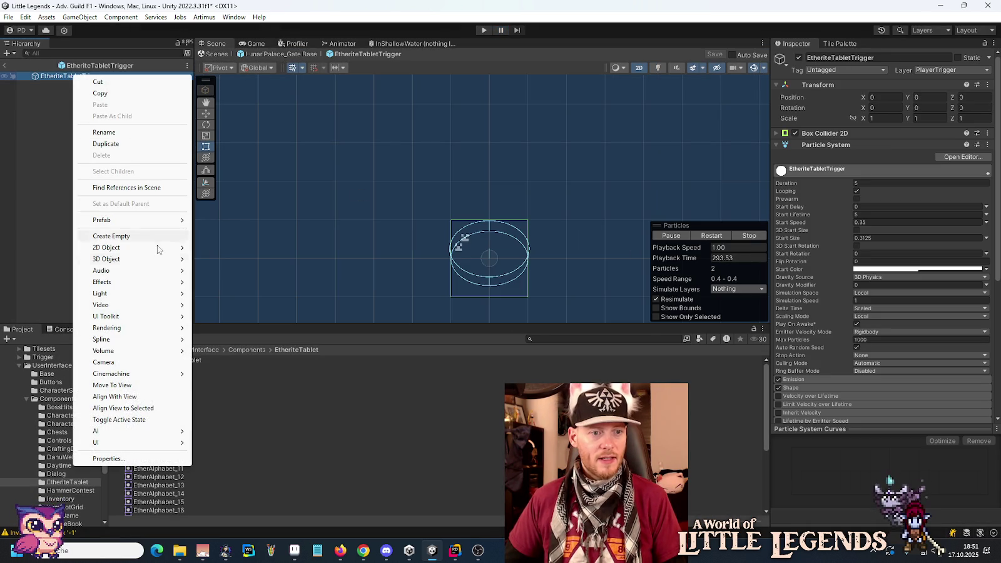
{"action": "mouse_move", "coordinate": [152, 374]}
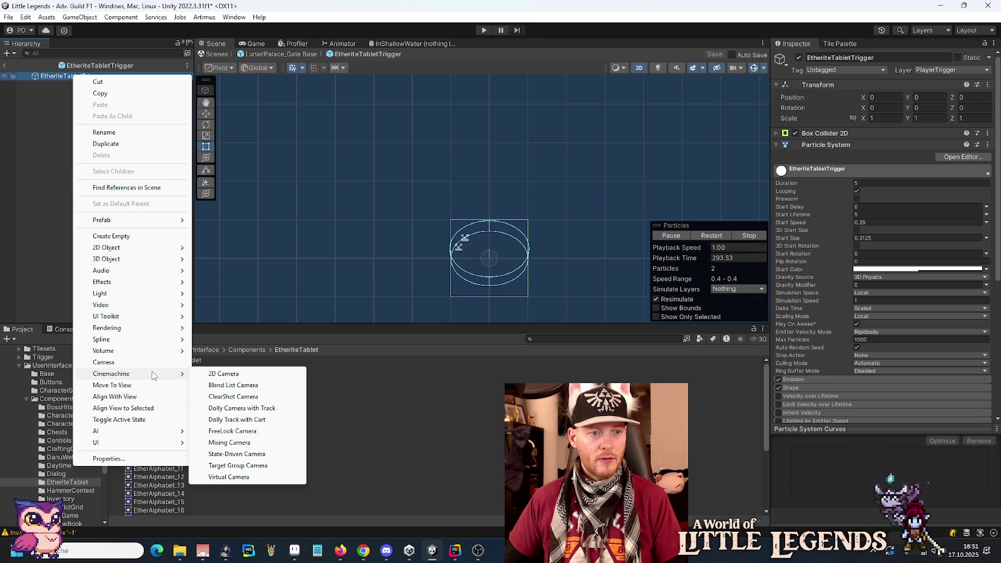
{"action": "mouse_move", "coordinate": [150, 282]}
{"action": "left_click", "coordinate": [243, 283]}
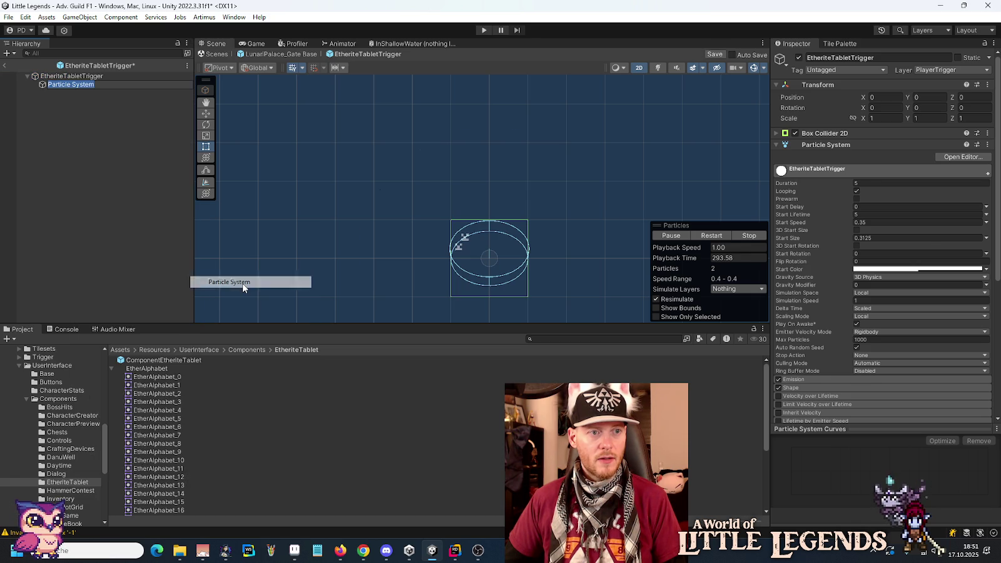
- Give the child Particle System start colour alpha 85 and start speed 0.5
{"action": "left_click", "coordinate": [57, 77]}
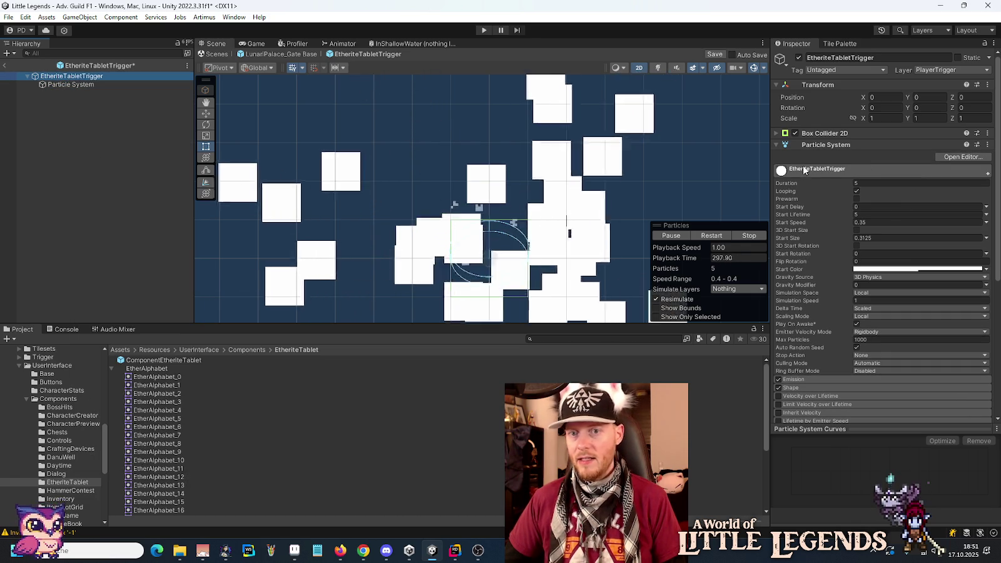
{"action": "left_click", "coordinate": [913, 257]}
{"action": "left_click", "coordinate": [976, 461]}
{"action": "type", "text": "85"}
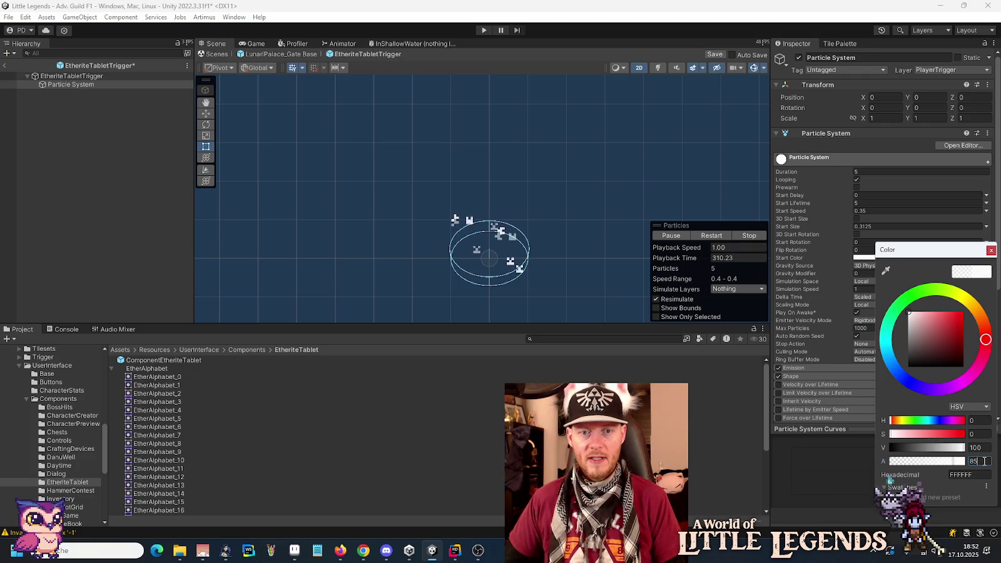
{"action": "left_click", "coordinate": [834, 147]}
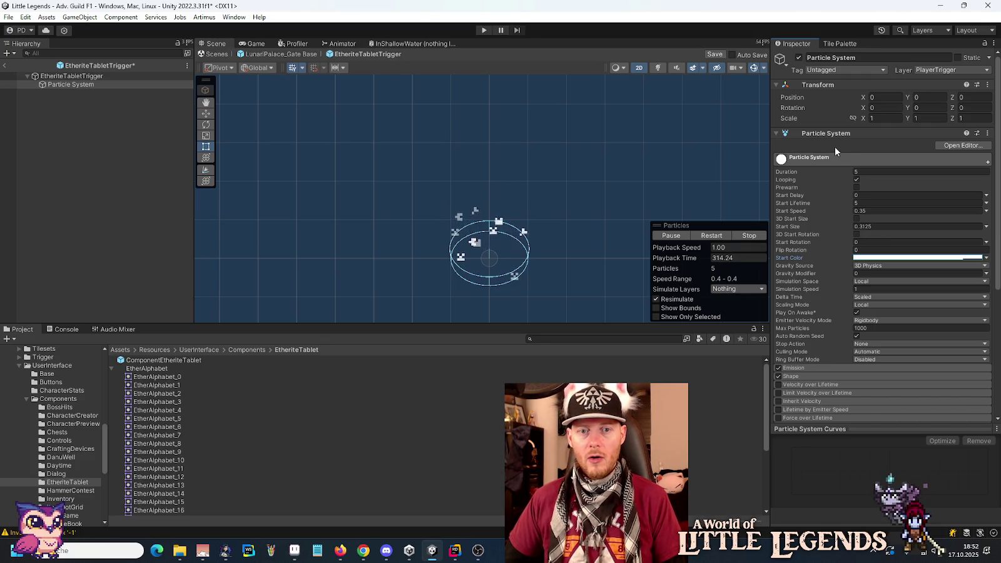
{"action": "left_click", "coordinate": [862, 211]}
{"action": "type", "text": "0.5"}
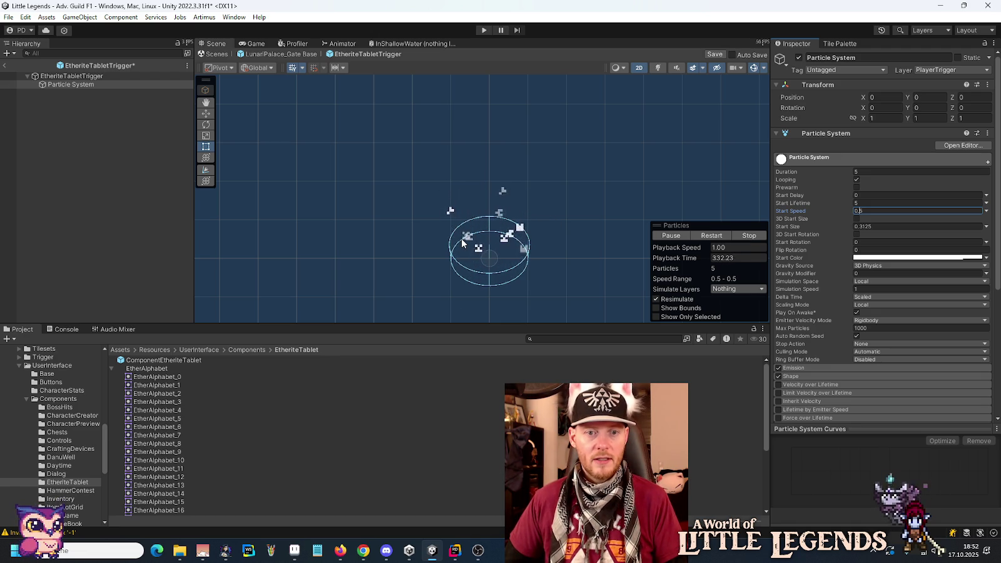
- Remove the Particle System component from the EtheriteTabletTrigger parent
{"action": "left_click", "coordinate": [71, 76]}
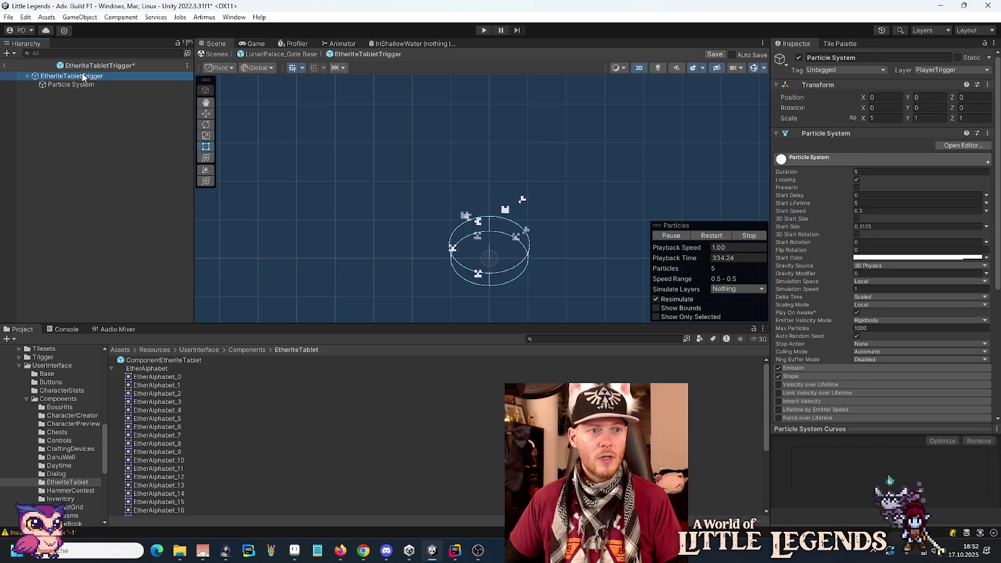
{"action": "left_click", "coordinate": [987, 144]}
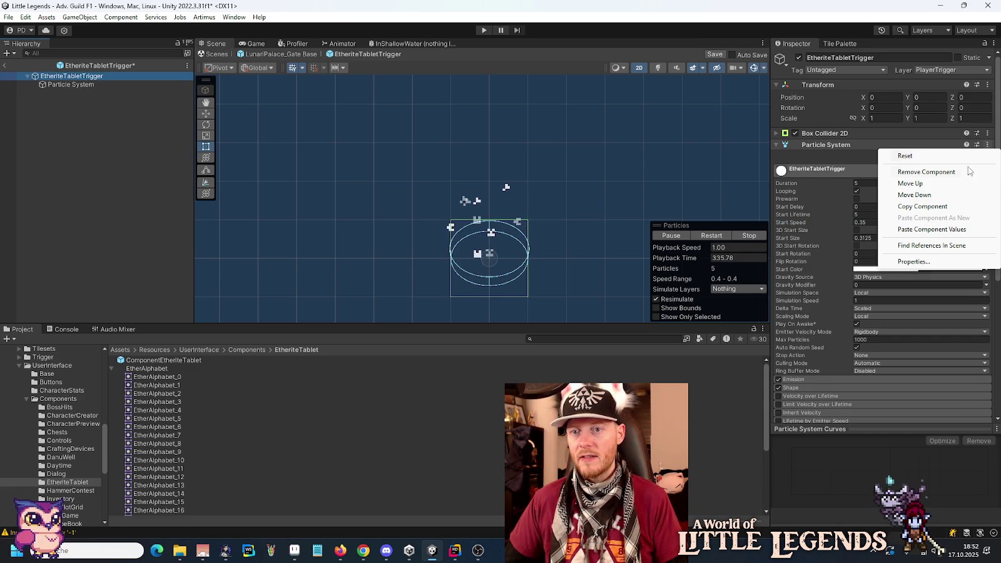
{"action": "left_click", "coordinate": [925, 172]}
- Make the child's Start Speed Random Between Two Constants, 0.35 and 0.65
{"action": "left_click", "coordinate": [102, 86]}
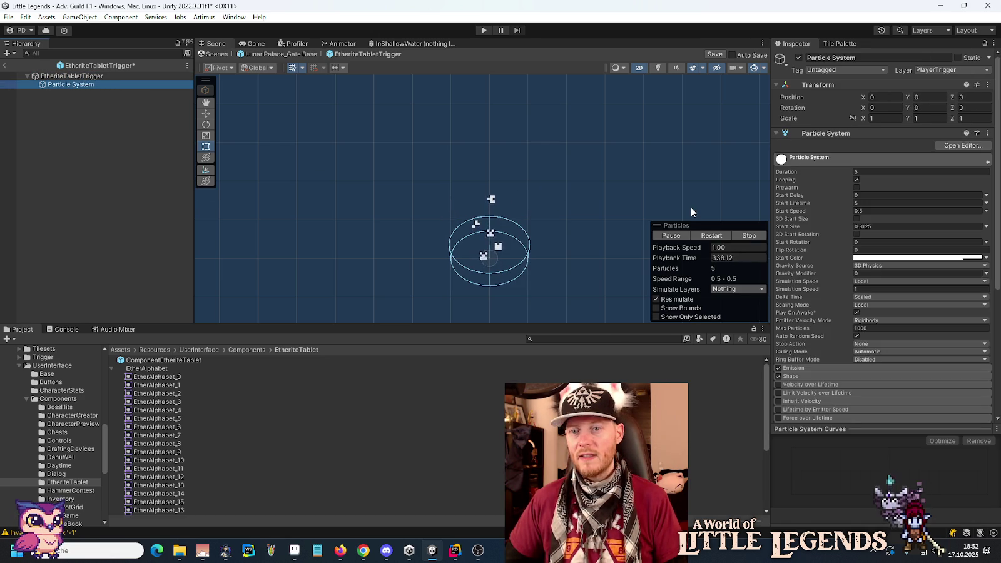
{"action": "left_click", "coordinate": [985, 211]}
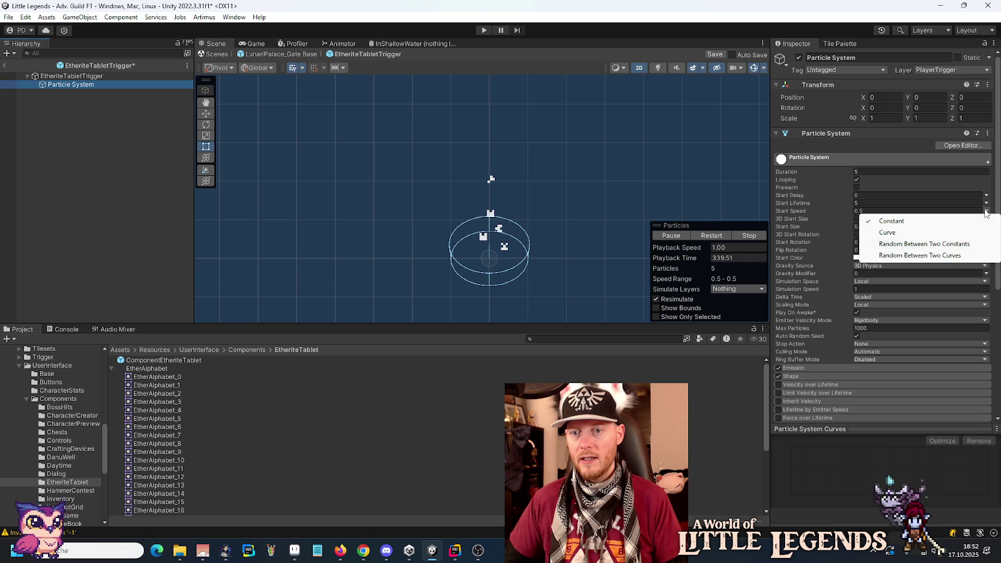
{"action": "left_click", "coordinate": [976, 244]}
{"action": "left_click", "coordinate": [882, 212]}
{"action": "type", "text": "5"}
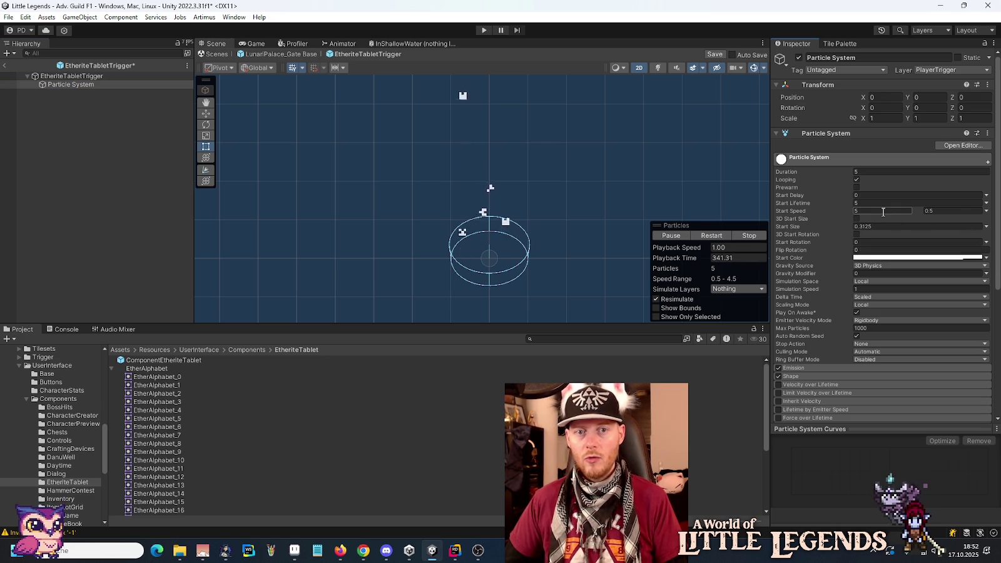
{"action": "key", "text": "Return"}
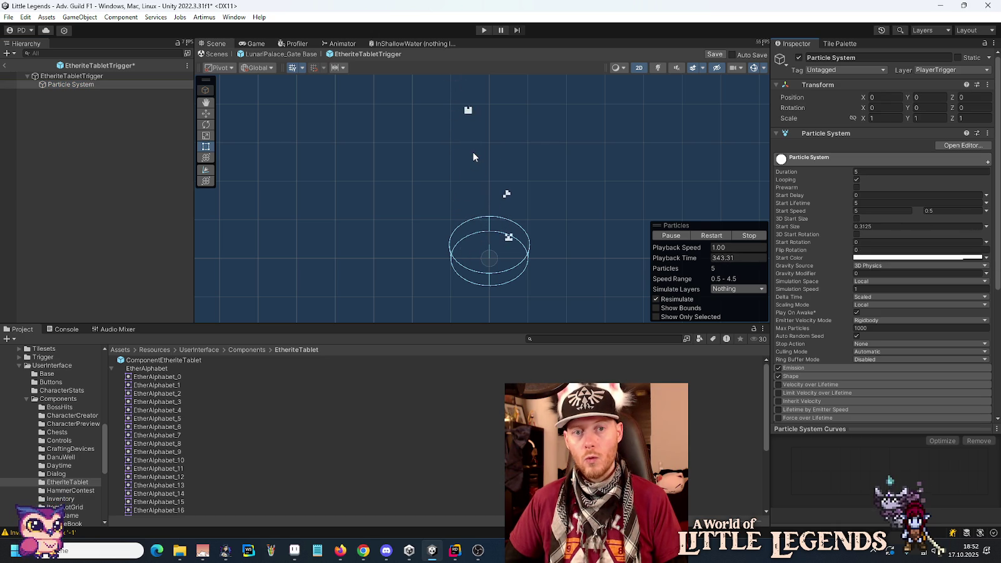
{"action": "left_click", "coordinate": [874, 212]}
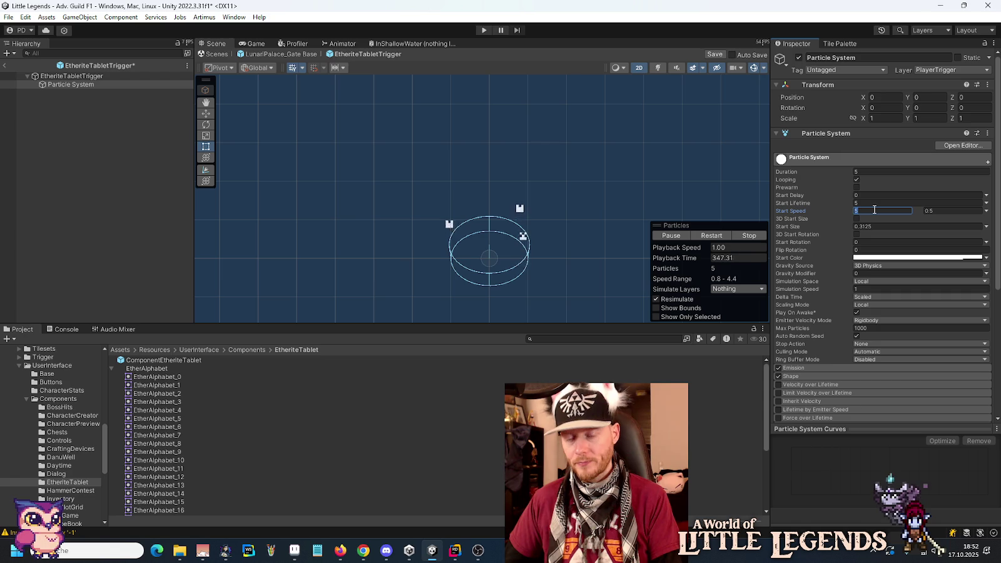
{"action": "type", "text": "0.2"}
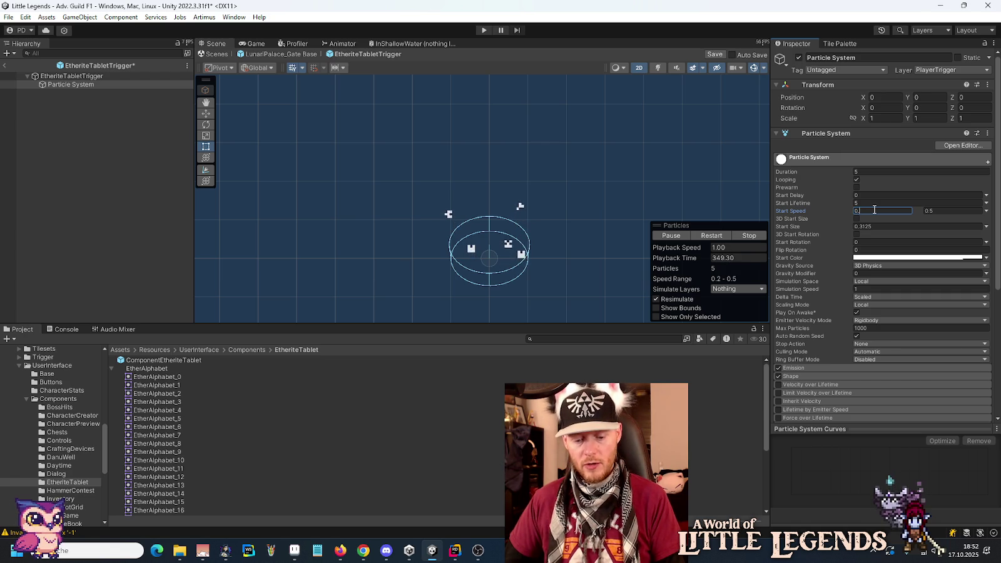
{"action": "type", "text": "4"}
{"action": "left_click", "coordinate": [943, 210]}
{"action": "type", "text": "0"}
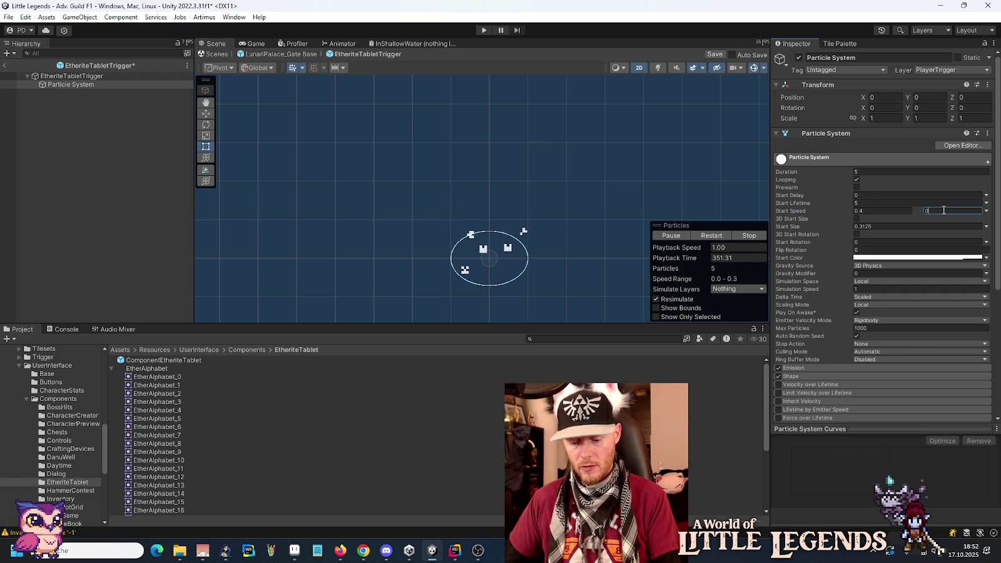
{"action": "type", "text": ".6"}
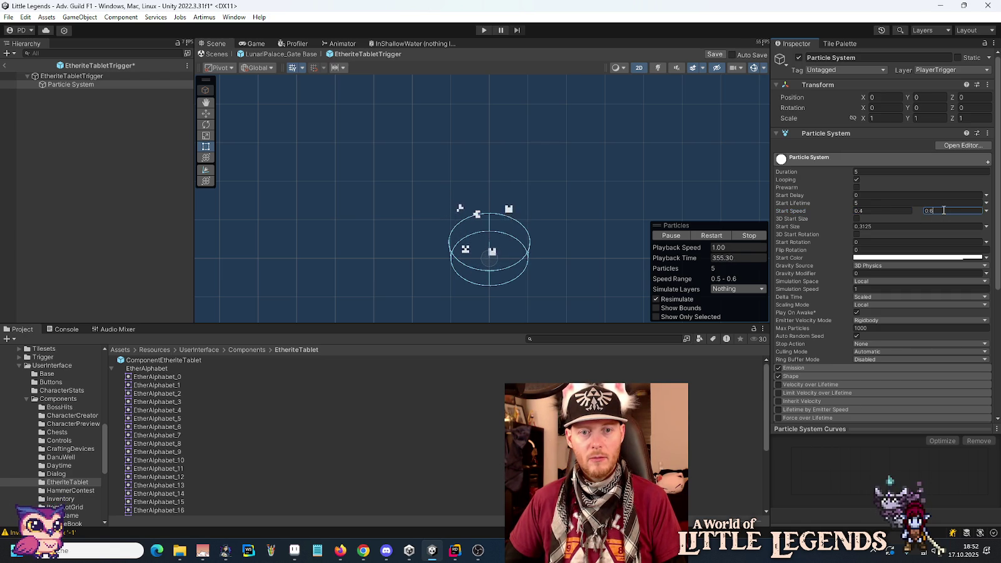
{"action": "left_click", "coordinate": [861, 211]}
{"action": "type", "text": "0.35"}
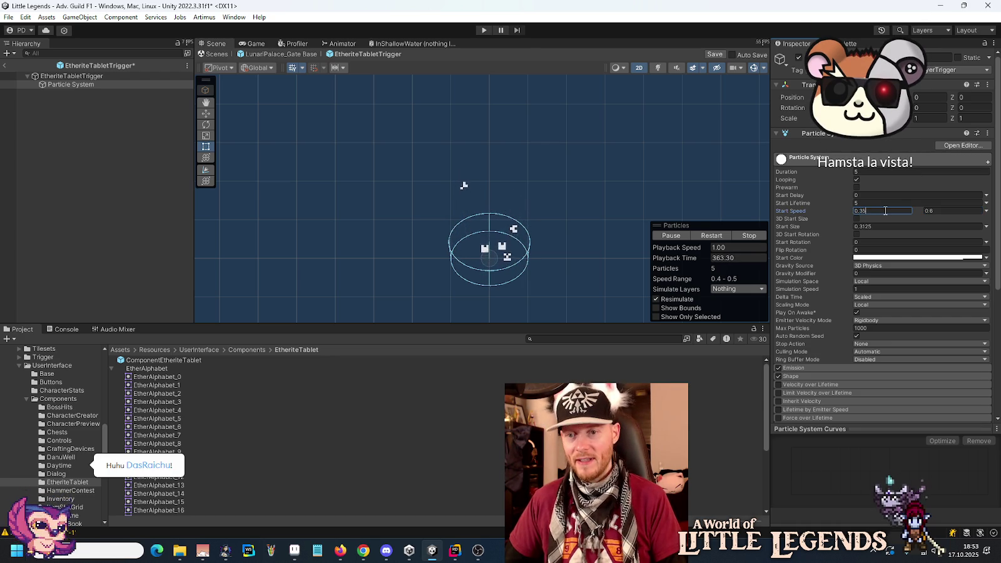
{"action": "left_click", "coordinate": [948, 210]}
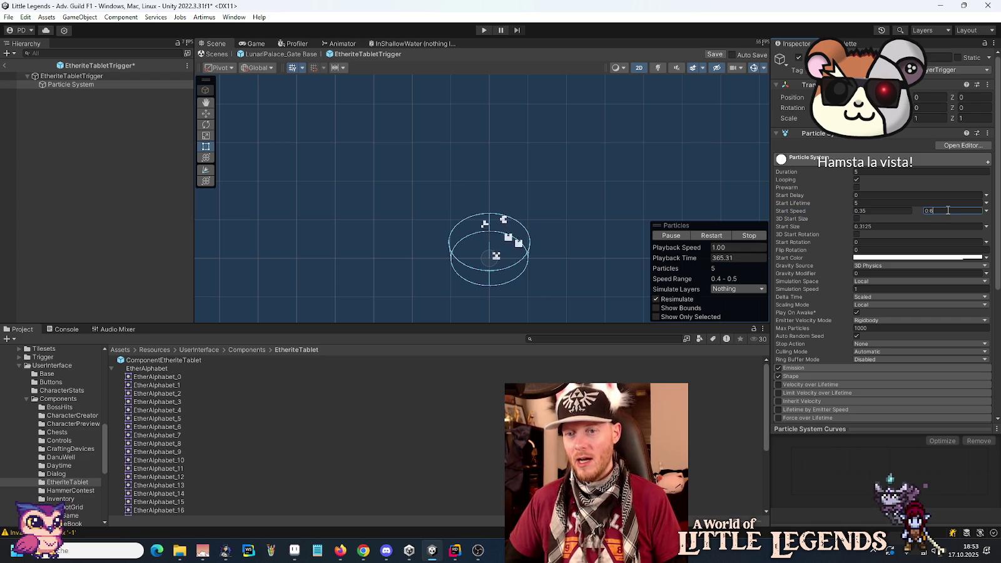
{"action": "type", "text": "0.65"}
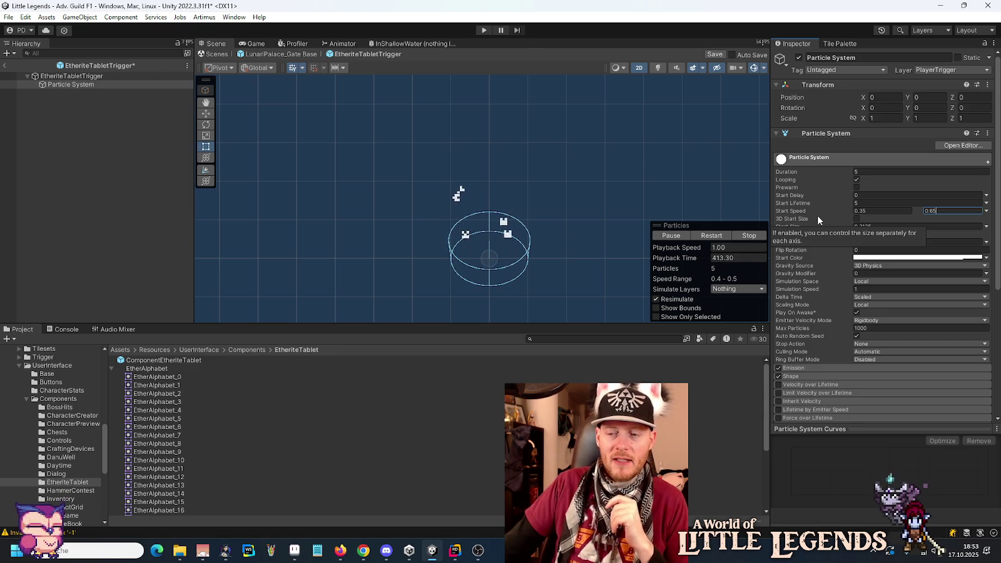
{"action": "scroll", "coordinate": [817, 215], "scroll_direction": "down", "scroll_amount": 3}
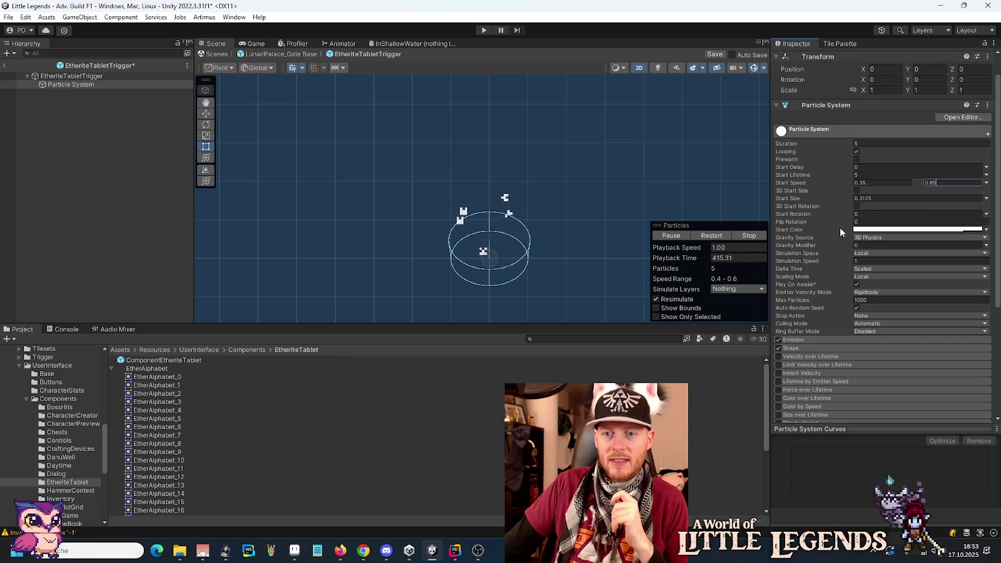
- Review the child Particle System's modules, expanding Renderer with its Sprite-Unlit-Default material
{"action": "scroll", "coordinate": [819, 244], "scroll_direction": "down", "scroll_amount": 7}
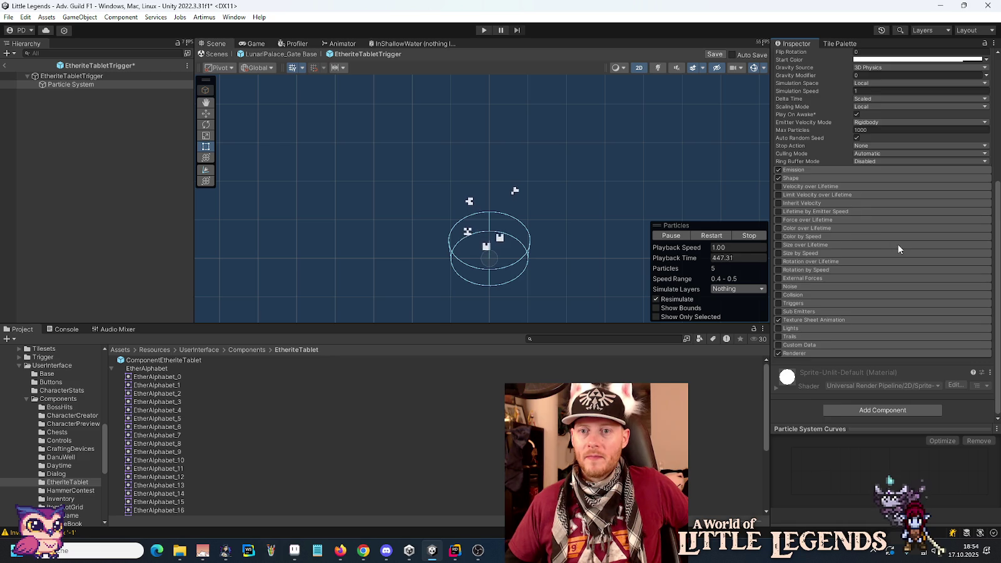
{"action": "scroll", "coordinate": [876, 253], "scroll_direction": "up", "scroll_amount": 3}
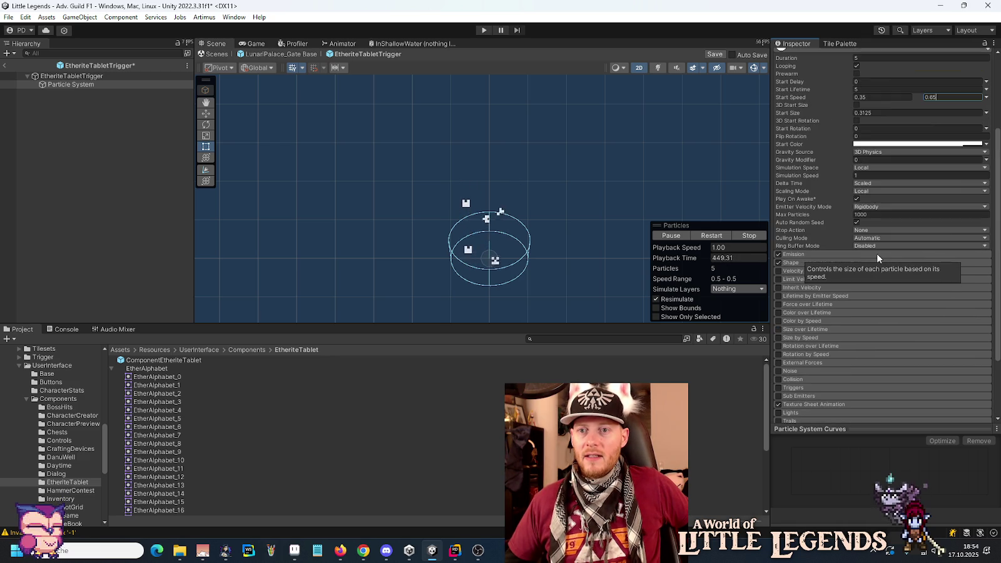
{"action": "scroll", "coordinate": [841, 283], "scroll_direction": "down", "scroll_amount": 3}
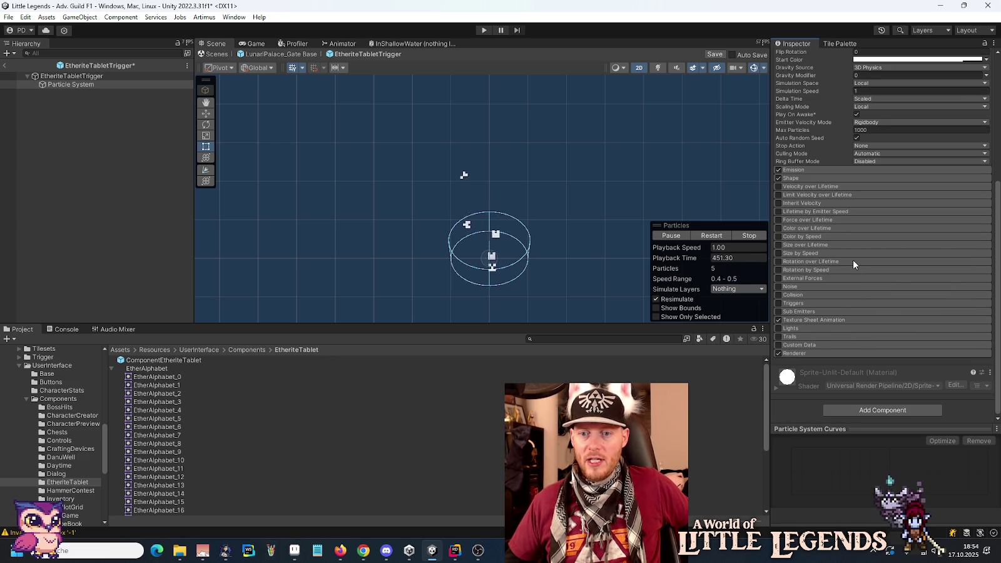
{"action": "left_click", "coordinate": [786, 354]}
{"action": "scroll", "coordinate": [842, 341], "scroll_direction": "down", "scroll_amount": 6}
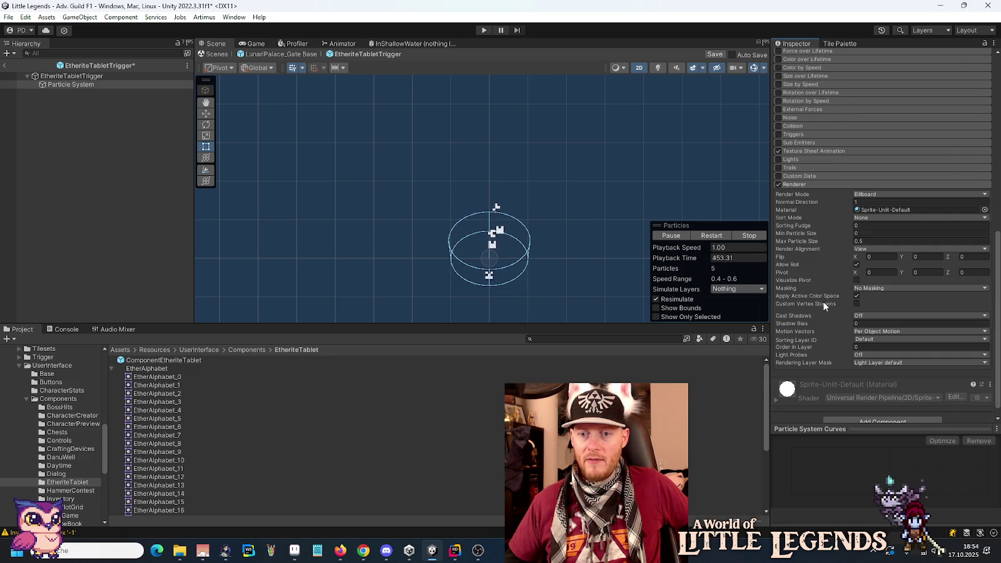
{"action": "left_click", "coordinate": [71, 76]}
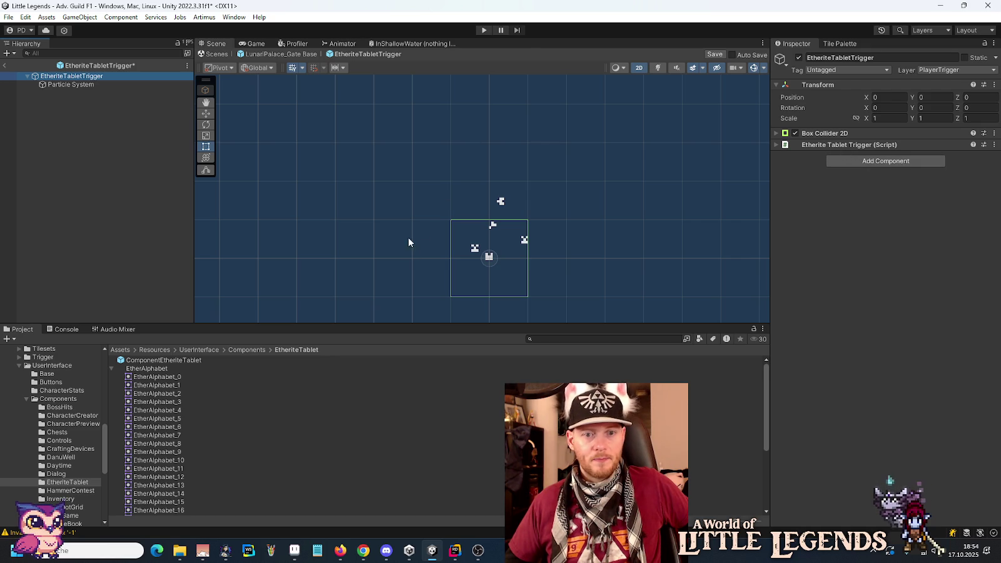
{"action": "left_click", "coordinate": [76, 85]}
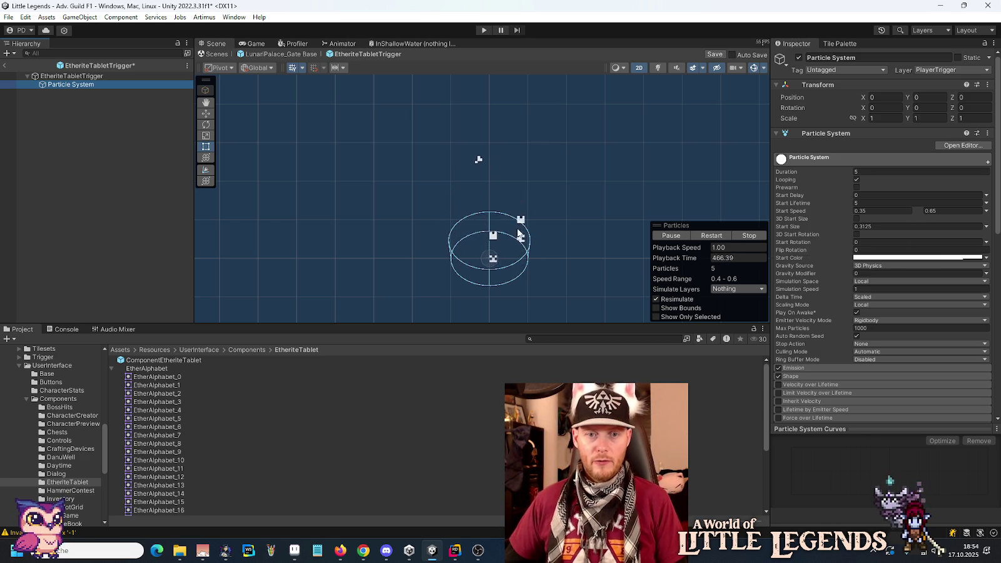
{"action": "scroll", "coordinate": [842, 299], "scroll_direction": "down", "scroll_amount": 5}
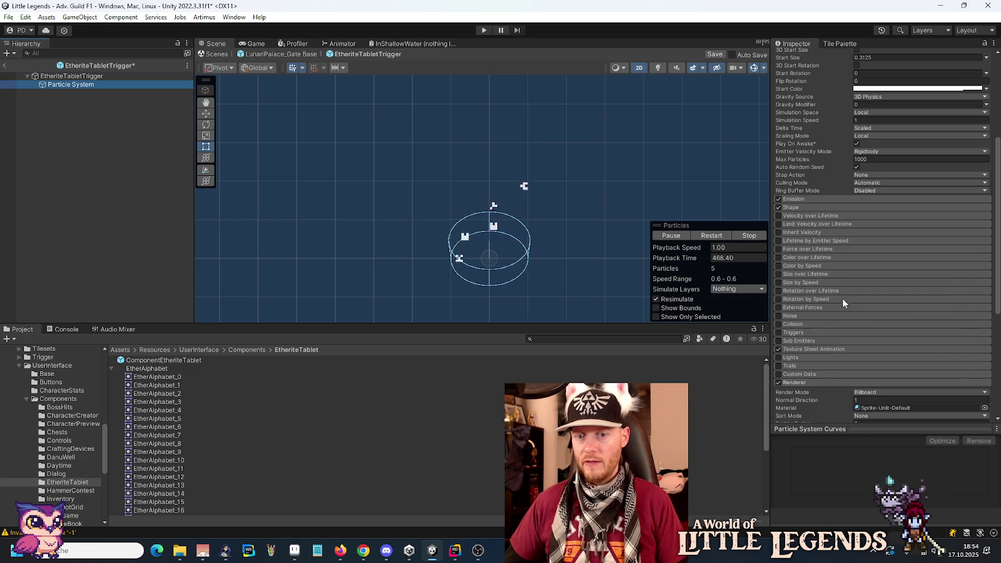
{"action": "scroll", "coordinate": [842, 297], "scroll_direction": "down", "scroll_amount": 6}
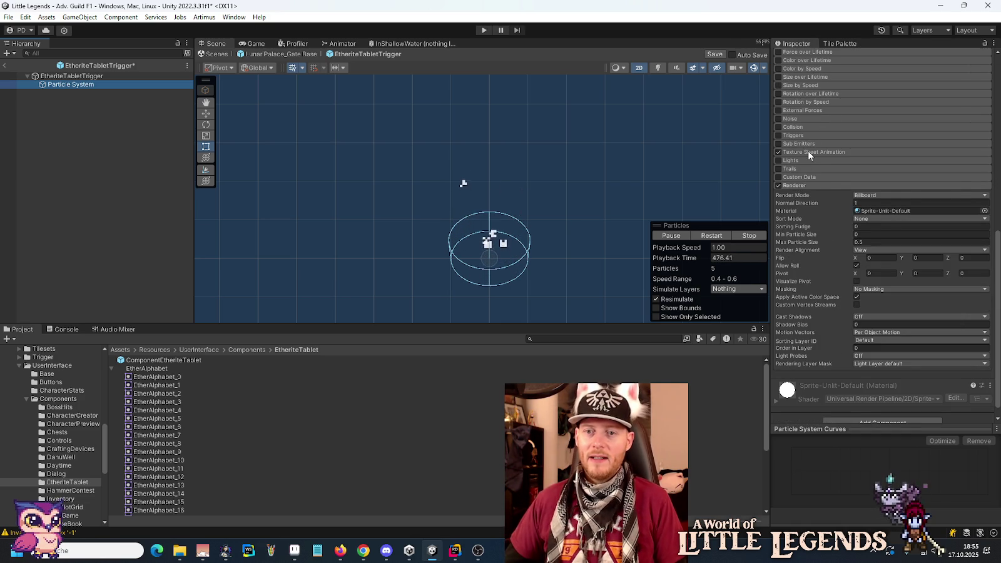
- Fill the Texture Sheet Animation sprite slots with EtherAlphabet_3, _15 and _22
{"action": "left_click", "coordinate": [809, 153]}
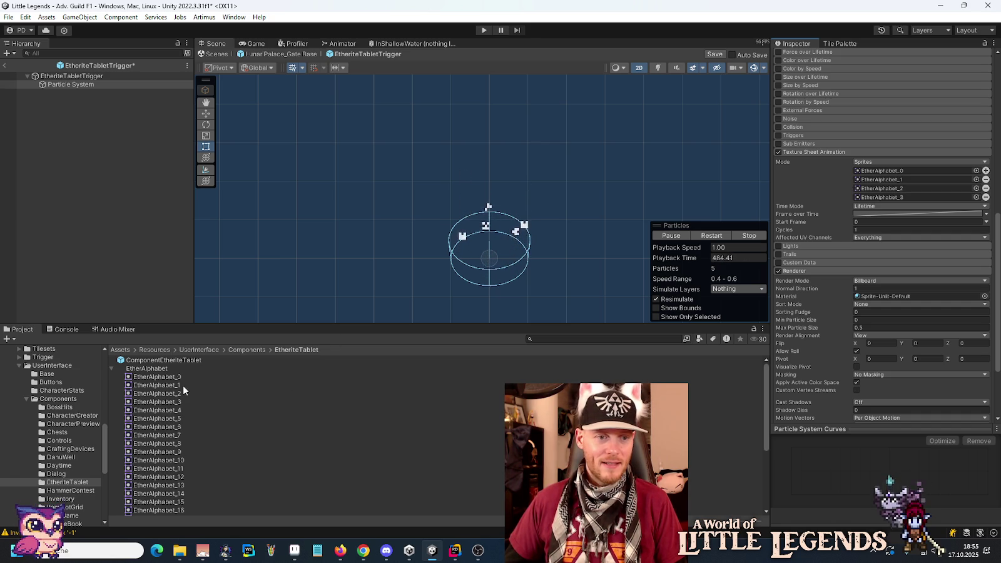
{"action": "left_click_drag", "start_coordinate": [161, 403], "coordinate": [925, 180]}
{"action": "mouse_move", "coordinate": [156, 502]}
{"action": "left_mouse_down"}
{"action": "mouse_move", "coordinate": [950, 179]}
{"action": "mouse_move", "coordinate": [894, 188]}
{"action": "left_mouse_up"}
{"action": "scroll", "coordinate": [149, 431], "scroll_direction": "down", "scroll_amount": 5}
{"action": "left_click_drag", "start_coordinate": [159, 446], "coordinate": [898, 197]}
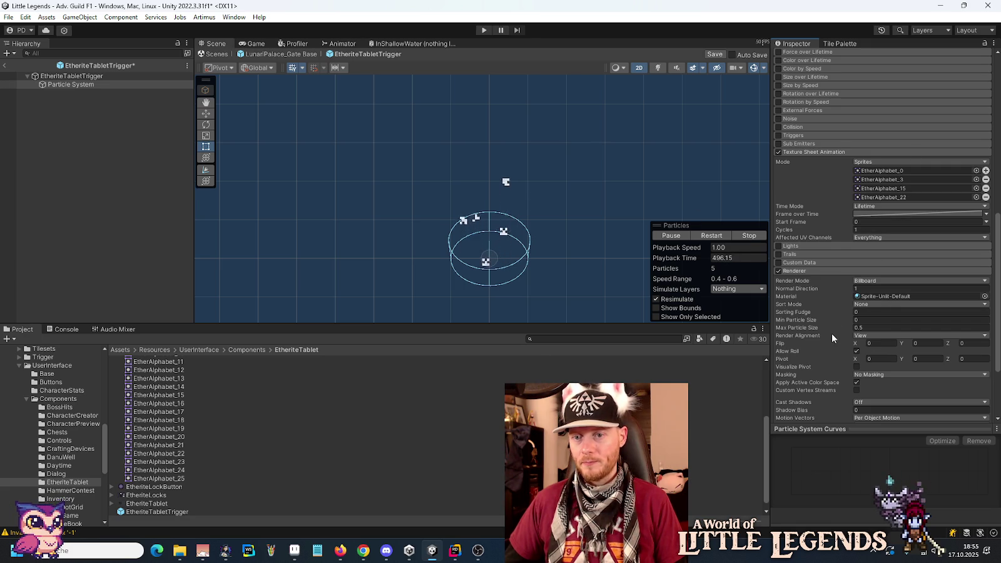
{"action": "scroll", "coordinate": [828, 333], "scroll_direction": "up", "scroll_amount": 3}
{"action": "scroll", "coordinate": [827, 332], "scroll_direction": "up", "scroll_amount": 3}
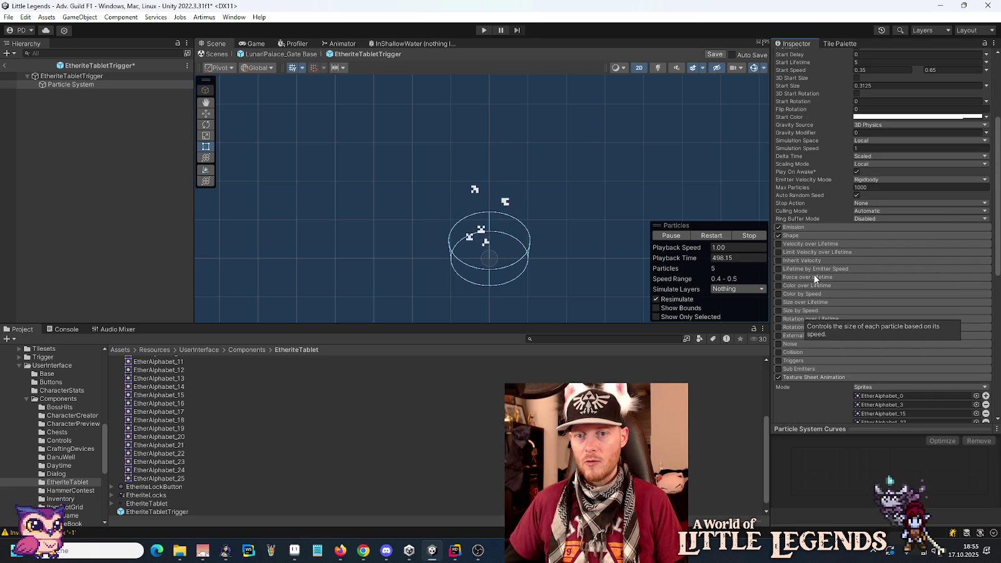
- Set Emission Rate over Time to 0.35
{"action": "left_click", "coordinate": [793, 227]}
{"action": "left_click", "coordinate": [873, 237]}
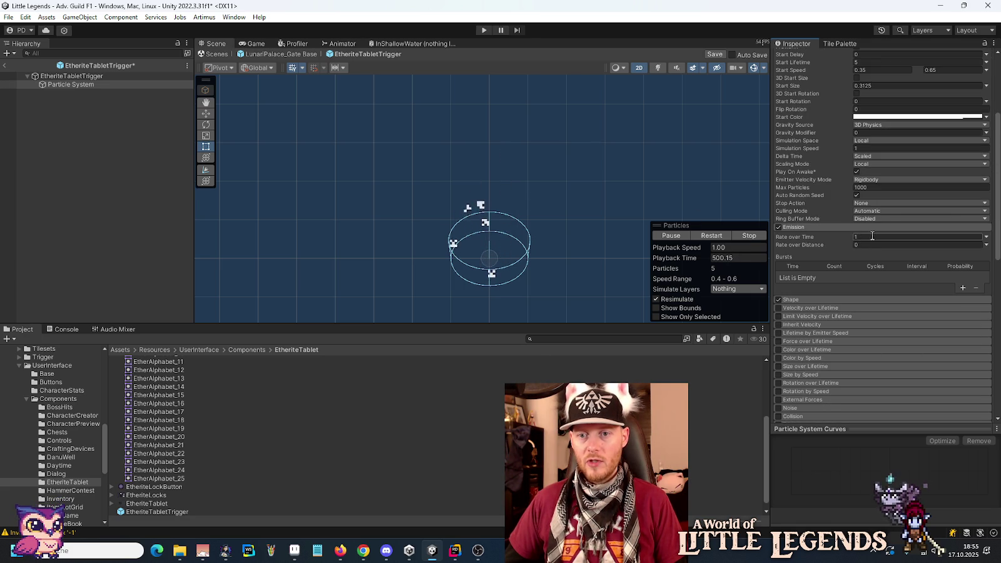
{"action": "type", "text": "0.35"}
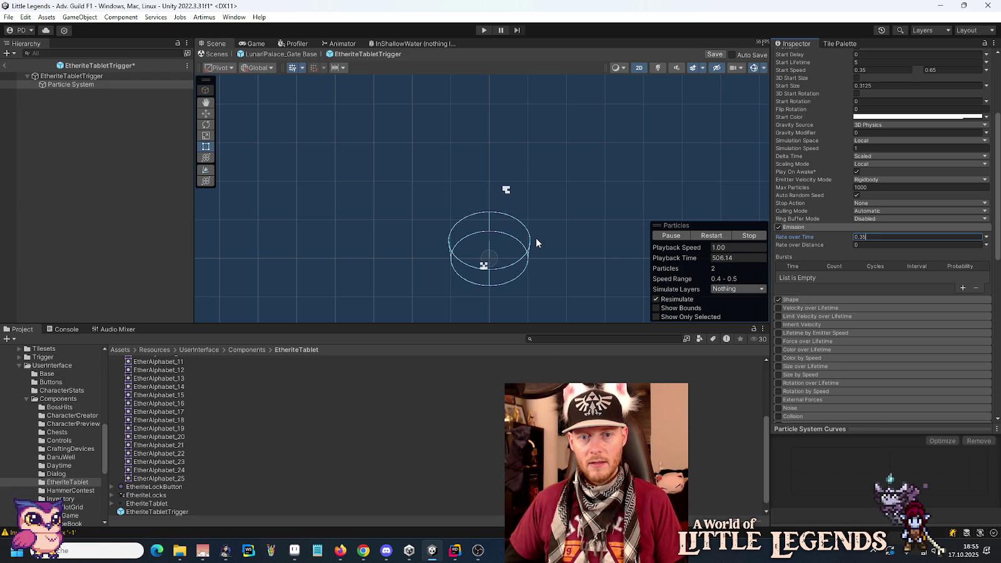
{"action": "left_click", "coordinate": [77, 86]}
- Duplicate the Particle System and give copy (1) sprites EtherAlphabet_17, _22 and _2, dropping the fourth slot
{"action": "key", "text": "ctrl+d"}
{"action": "key", "text": "ctrl+d"}
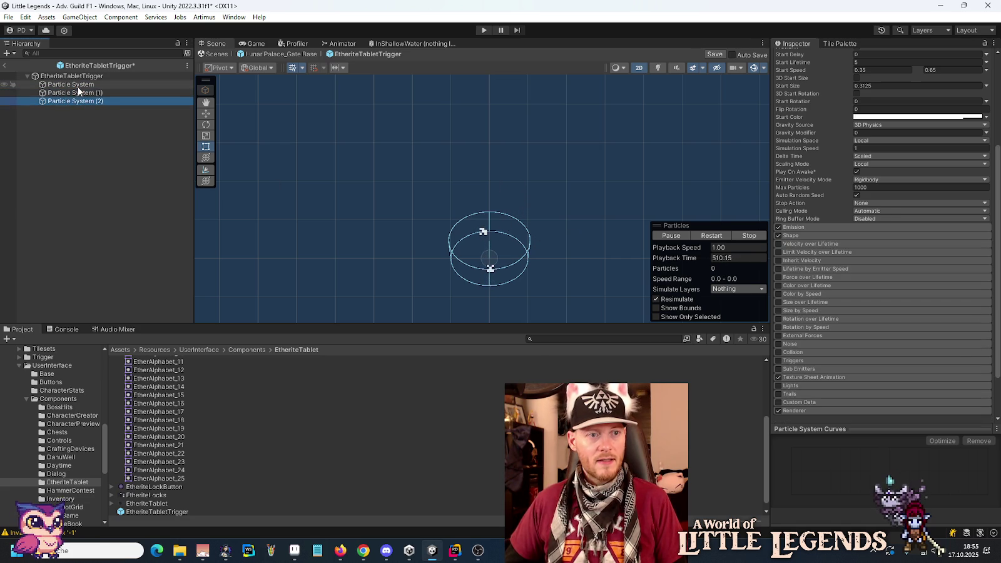
{"action": "left_click", "coordinate": [71, 93]}
{"action": "scroll", "coordinate": [843, 269], "scroll_direction": "down", "scroll_amount": 2}
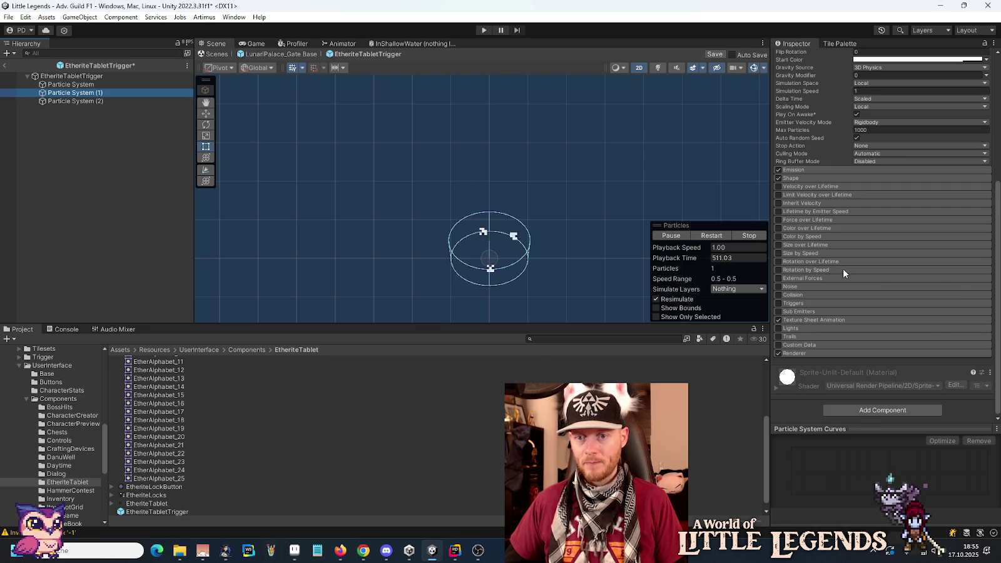
{"action": "left_click", "coordinate": [832, 319]}
{"action": "scroll", "coordinate": [875, 332], "scroll_direction": "down", "scroll_amount": 3}
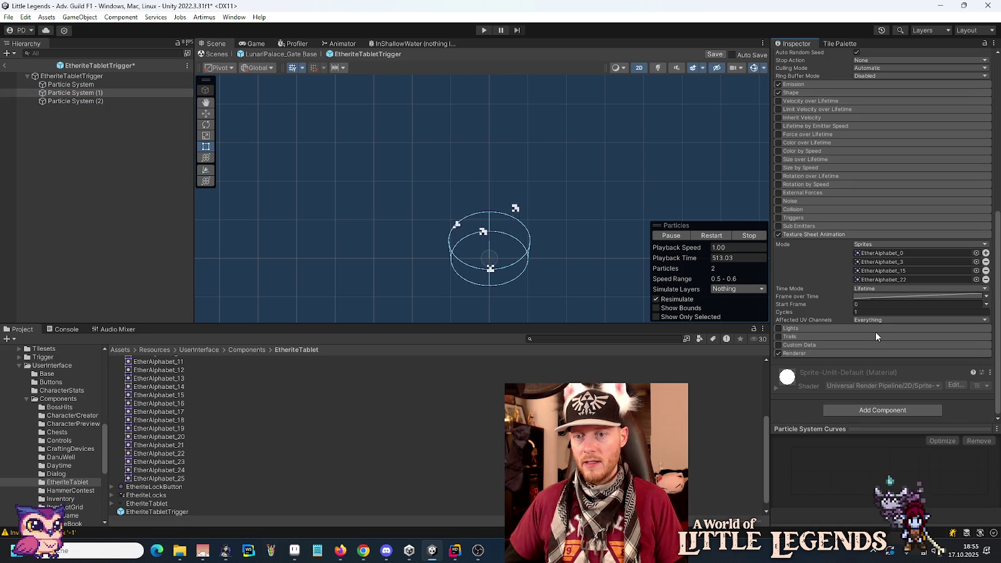
{"action": "mouse_move", "coordinate": [161, 410]}
{"action": "left_mouse_down"}
{"action": "mouse_move", "coordinate": [920, 268]}
{"action": "mouse_move", "coordinate": [913, 253]}
{"action": "left_mouse_up"}
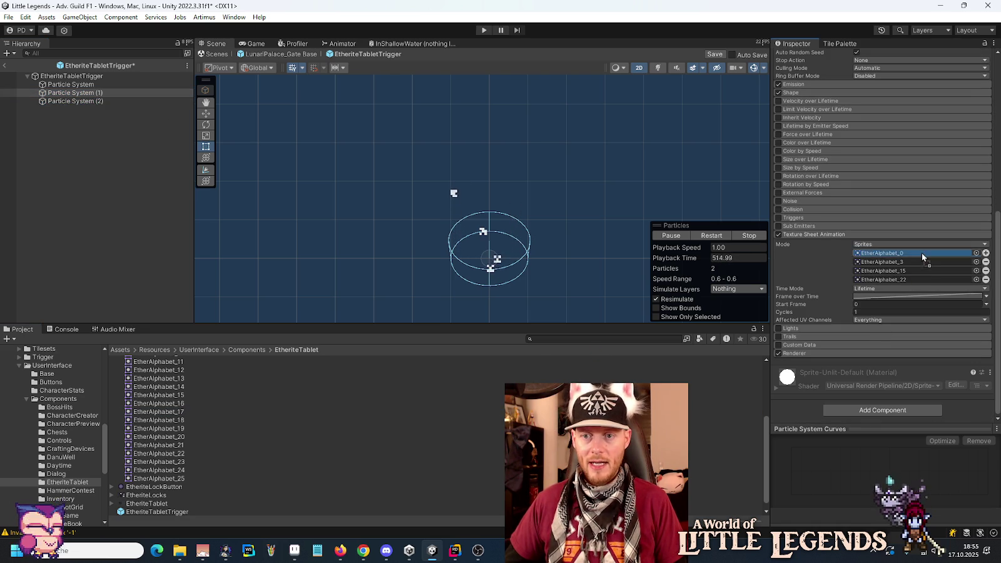
{"action": "left_click_drag", "start_coordinate": [149, 454], "coordinate": [907, 261]}
{"action": "left_click", "coordinate": [986, 279]}
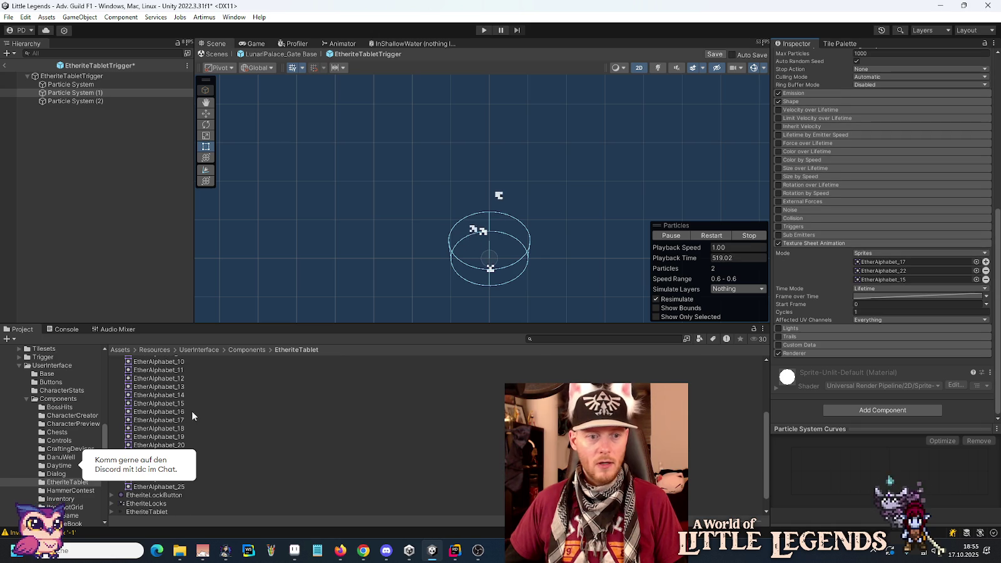
{"action": "scroll", "coordinate": [191, 411], "scroll_direction": "up", "scroll_amount": 5}
{"action": "left_click_drag", "start_coordinate": [151, 388], "coordinate": [889, 283]}
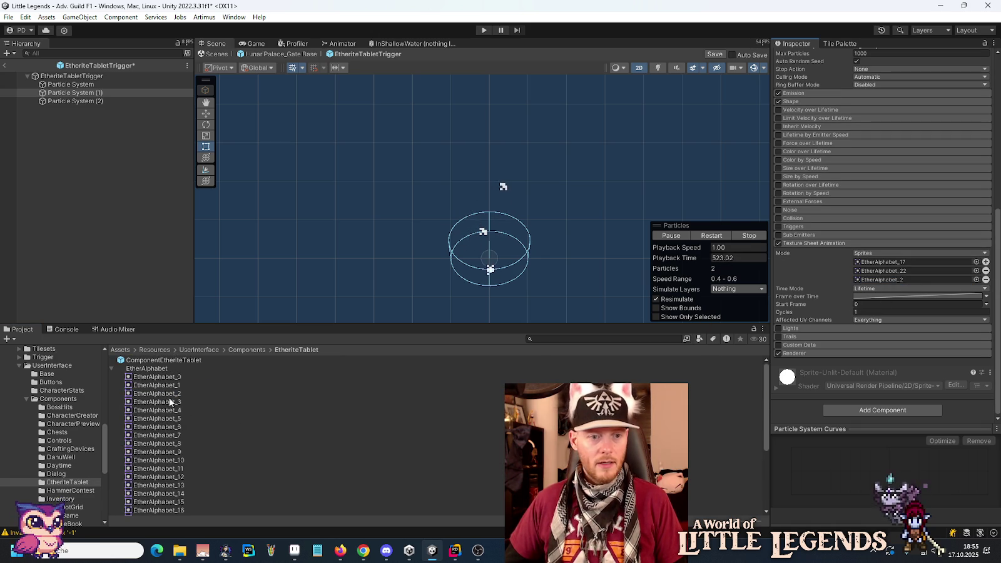
{"action": "left_click", "coordinate": [900, 280]}
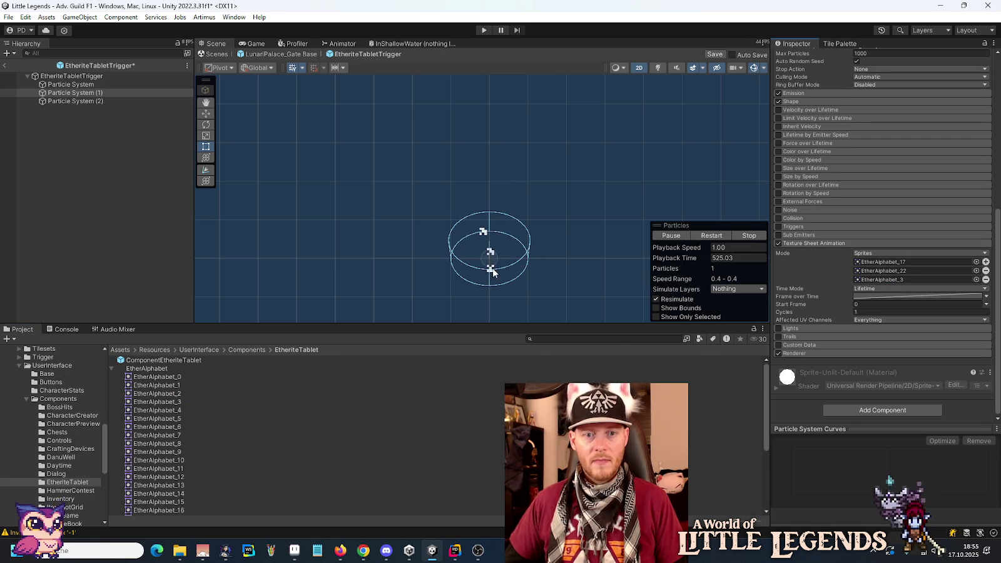
- Give Particle System (2) five sprites: EtherAlphabet_19, _13, _12, _4 and _8
{"action": "left_click", "coordinate": [98, 102]}
{"action": "left_click", "coordinate": [889, 287]}
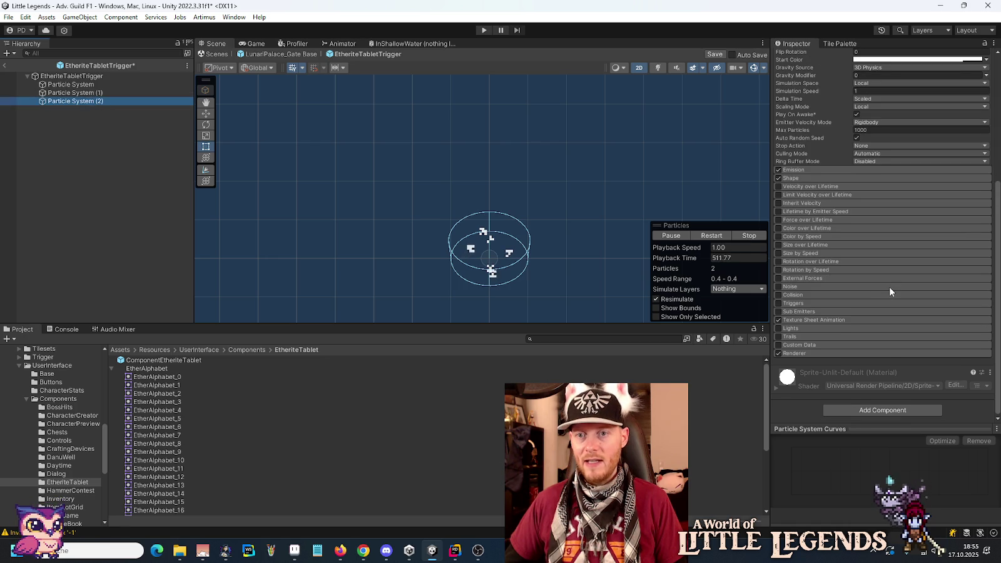
{"action": "left_click", "coordinate": [822, 320]}
{"action": "scroll", "coordinate": [851, 301], "scroll_direction": "down", "scroll_amount": 3}
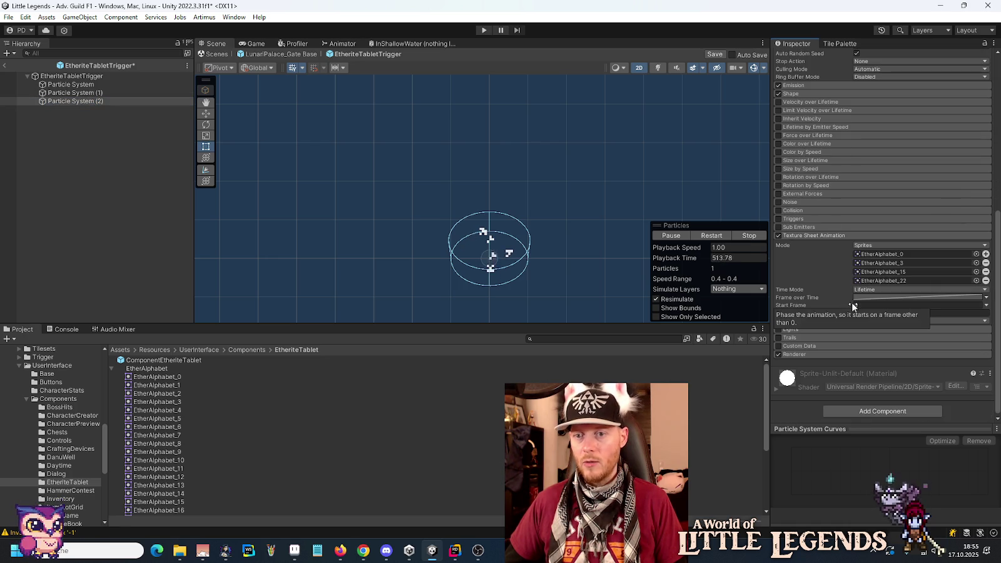
{"action": "left_click", "coordinate": [985, 253]}
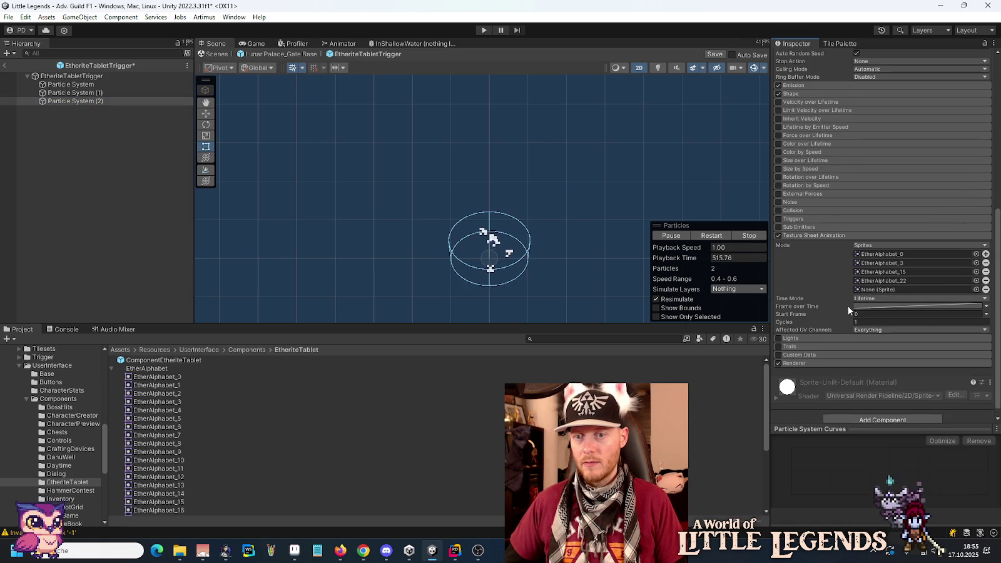
{"action": "scroll", "coordinate": [159, 445], "scroll_direction": "down", "scroll_amount": 3}
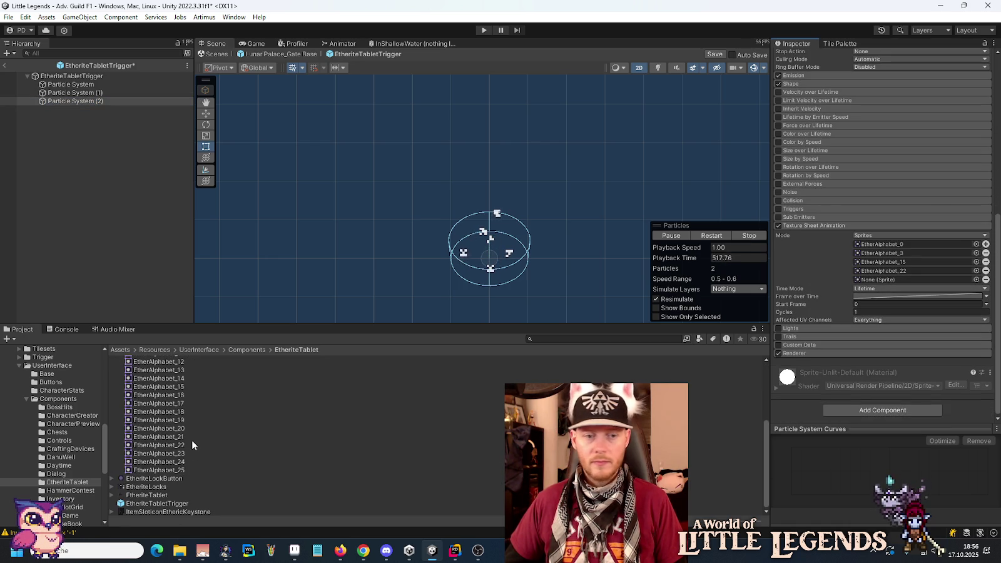
{"action": "mouse_move", "coordinate": [161, 399]}
{"action": "left_mouse_down"}
{"action": "mouse_move", "coordinate": [901, 266]}
{"action": "mouse_move", "coordinate": [906, 244]}
{"action": "left_mouse_up"}
{"action": "left_click_drag", "start_coordinate": [376, 369], "coordinate": [905, 253]}
{"action": "mouse_move", "coordinate": [183, 462]}
{"action": "left_mouse_down"}
{"action": "mouse_move", "coordinate": [634, 302]}
{"action": "mouse_move", "coordinate": [250, 433]}
{"action": "mouse_move", "coordinate": [393, 378]}
{"action": "mouse_move", "coordinate": [881, 247]}
{"action": "left_mouse_up"}
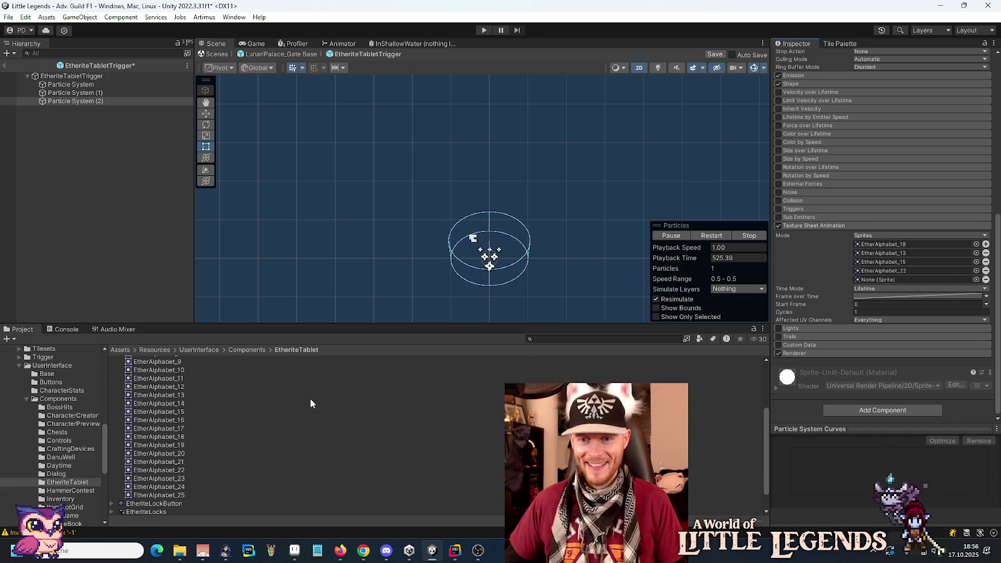
{"action": "scroll", "coordinate": [187, 395], "scroll_direction": "up", "scroll_amount": 3}
{"action": "mouse_move", "coordinate": [194, 449]}
{"action": "left_mouse_down"}
{"action": "mouse_move", "coordinate": [212, 435]}
{"action": "mouse_move", "coordinate": [912, 262]}
{"action": "left_mouse_up"}
{"action": "mouse_move", "coordinate": [158, 382]}
{"action": "left_mouse_down"}
{"action": "mouse_move", "coordinate": [226, 385]}
{"action": "mouse_move", "coordinate": [875, 294]}
{"action": "mouse_move", "coordinate": [882, 271]}
{"action": "left_mouse_up"}
{"action": "scroll", "coordinate": [333, 404], "scroll_direction": "up", "scroll_amount": 1}
{"action": "left_click", "coordinate": [150, 426]}
{"action": "left_click_drag", "start_coordinate": [150, 426], "coordinate": [882, 279]}
{"action": "left_click", "coordinate": [71, 84]}
{"action": "left_click", "coordinate": [81, 101], "text": "shift"}
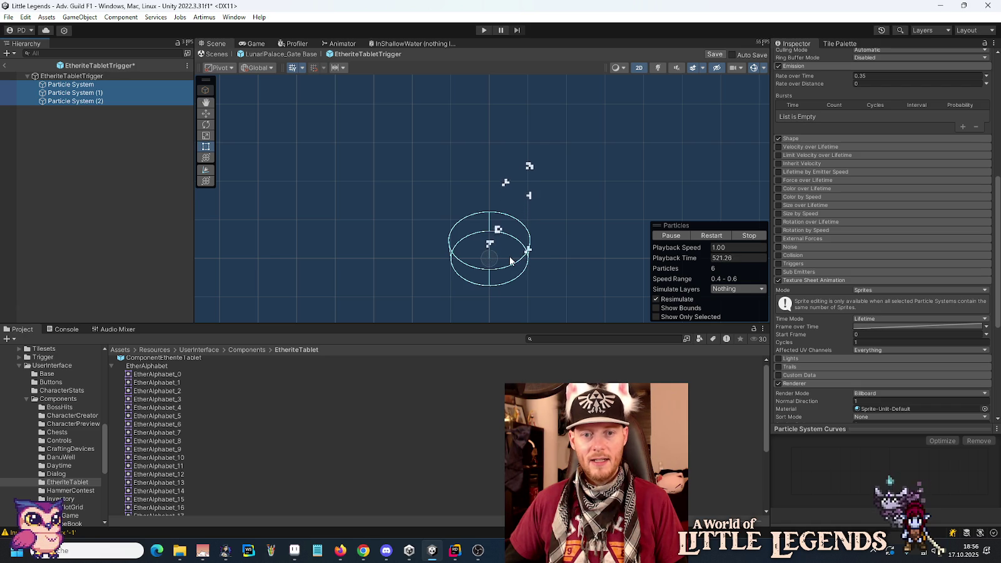
- Give Particle Systems (1) and (2) slightly different Emission Rate over Time values
{"action": "left_click", "coordinate": [102, 86]}
{"action": "left_click", "coordinate": [93, 94]}
{"action": "scroll", "coordinate": [797, 207], "scroll_direction": "up", "scroll_amount": 10}
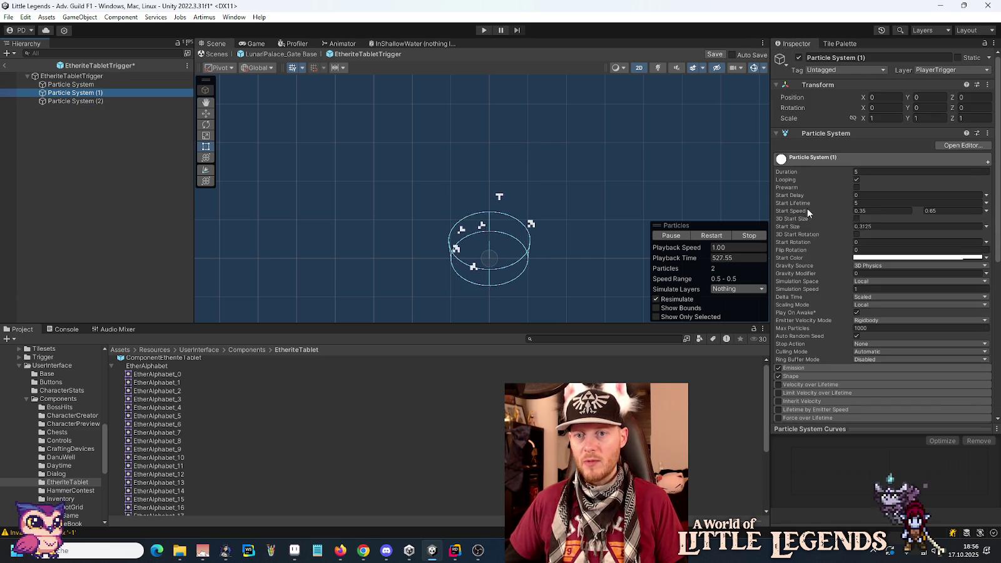
{"action": "scroll", "coordinate": [816, 291], "scroll_direction": "down", "scroll_amount": 5}
{"action": "left_click", "coordinate": [793, 228]}
{"action": "left_click", "coordinate": [883, 235]}
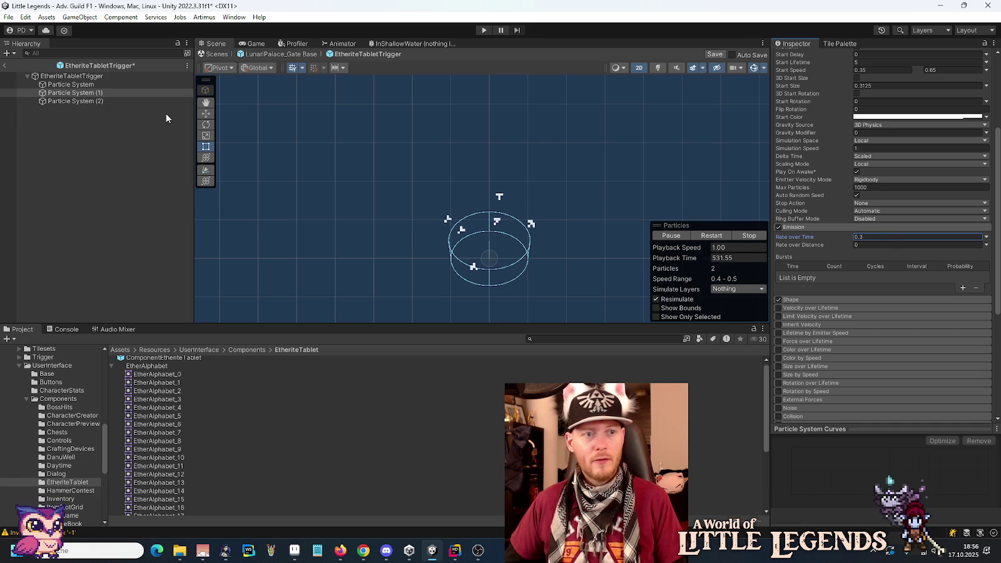
{"action": "left_click", "coordinate": [93, 100]}
{"action": "left_click", "coordinate": [799, 227]}
{"action": "left_click", "coordinate": [886, 236]}
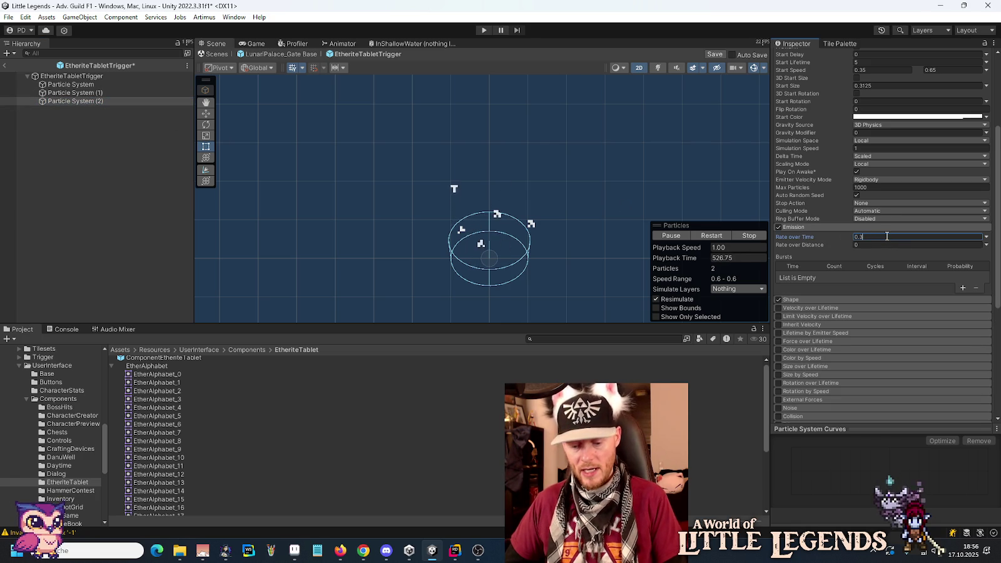
{"action": "type", "text": "8"}
{"action": "left_click", "coordinate": [74, 93]}
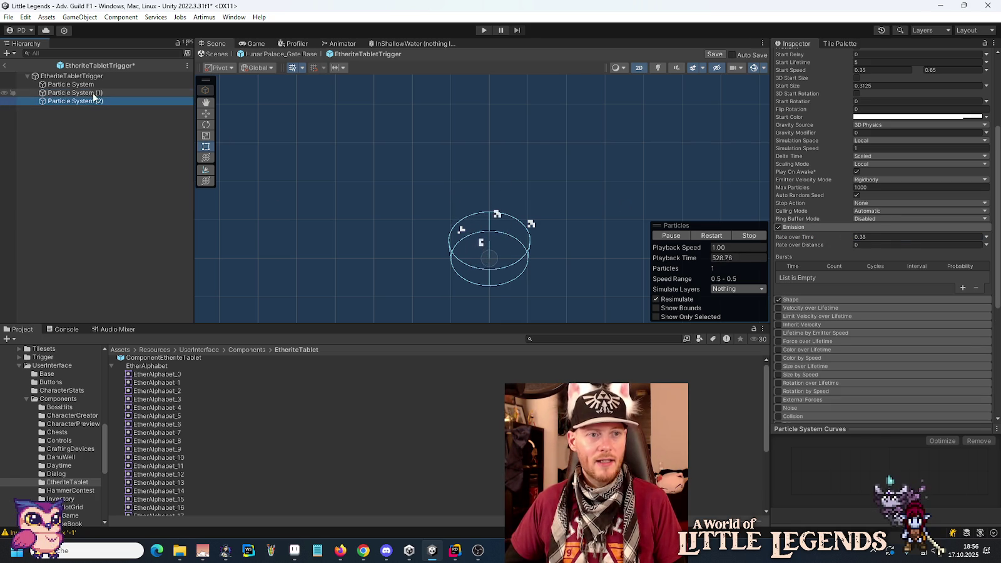
{"action": "left_click", "coordinate": [882, 236]}
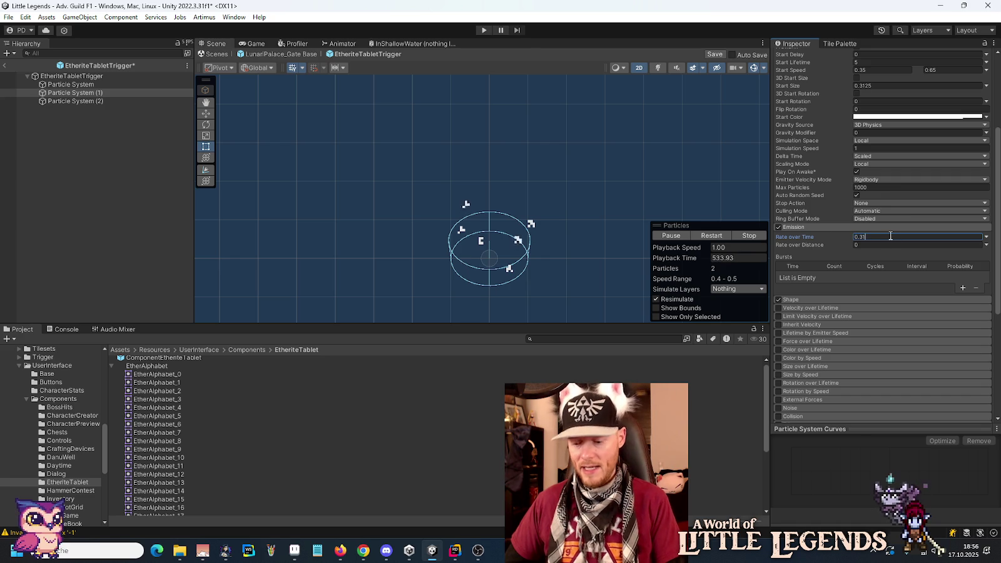
- Select all three particle systems, then bring up EtheriteTabletTrigger.cs in Rider at line 9
{"action": "left_click", "coordinate": [93, 86]}
{"action": "left_click", "coordinate": [90, 100], "text": "shift"}
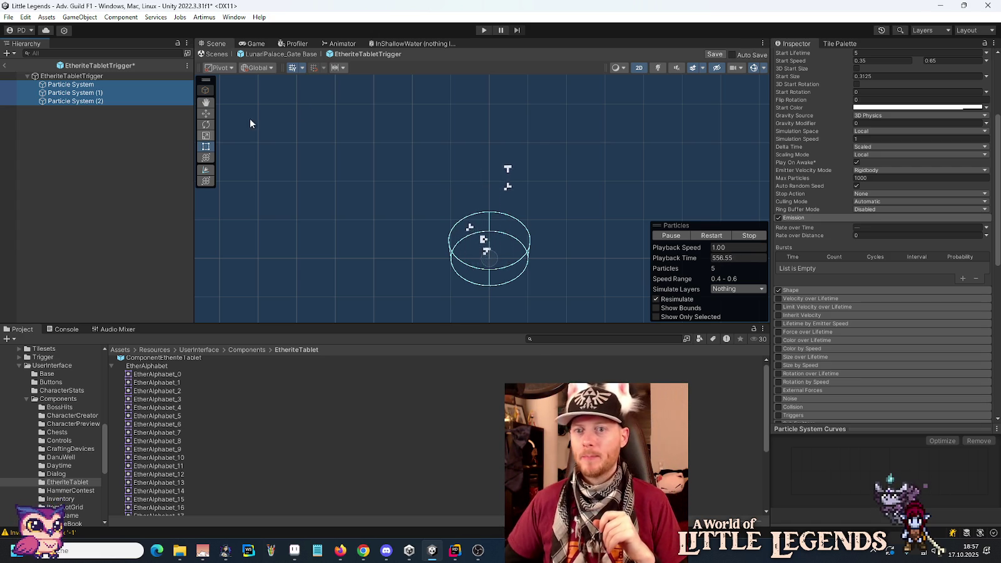
{"action": "left_click", "coordinate": [457, 553]}
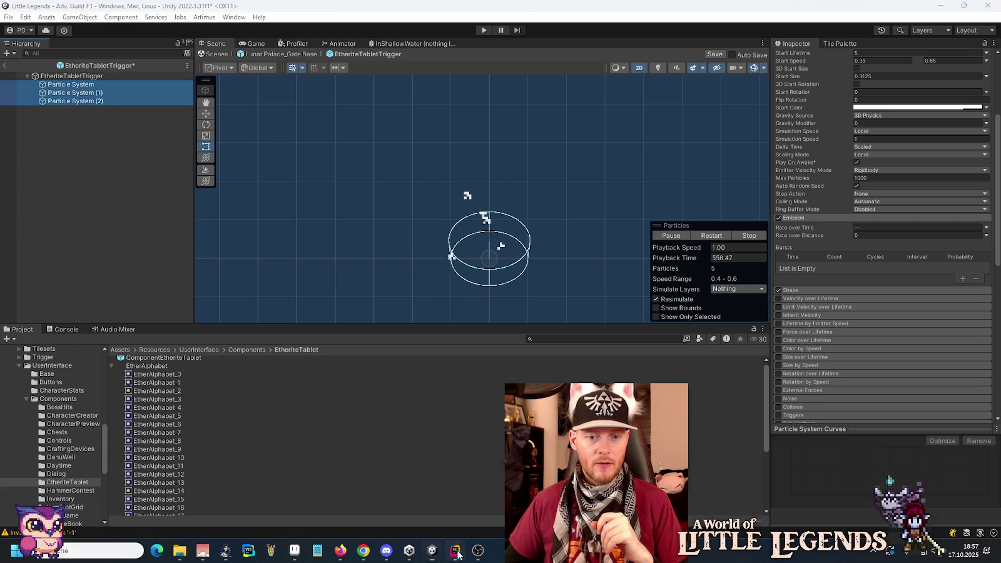
{"action": "left_click", "coordinate": [410, 199]}
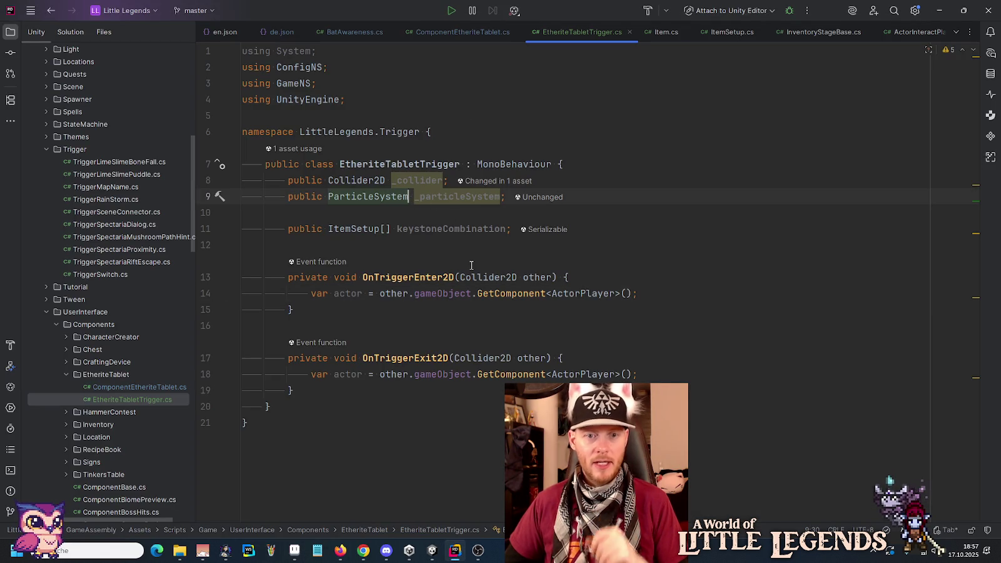
- Change the field to a ParticleSystem[] _particleSystems array and remove the unused using System line
{"action": "type", "text": "[]"}
{"action": "left_click_drag", "start_coordinate": [506, 196], "coordinate": [510, 196]}
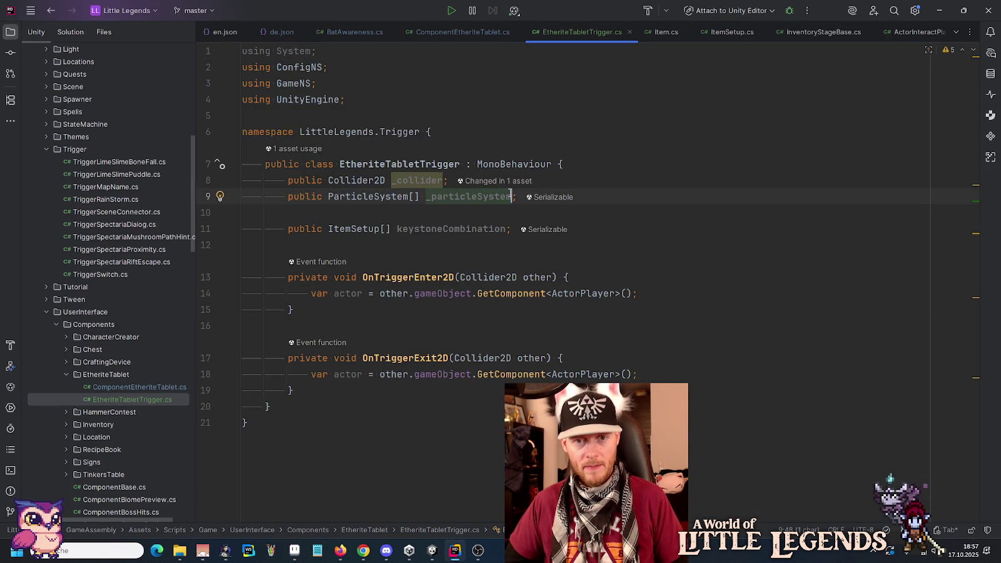
{"action": "type", "text": "s"}
{"action": "left_click", "coordinate": [618, 154]}
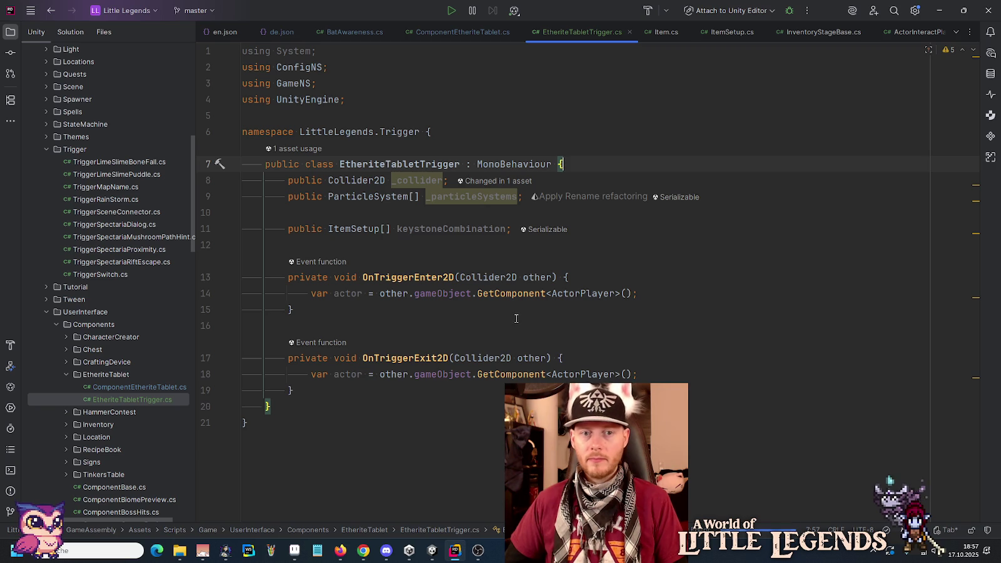
{"action": "left_click", "coordinate": [306, 51]}
{"action": "key", "text": "ctrl+x"}
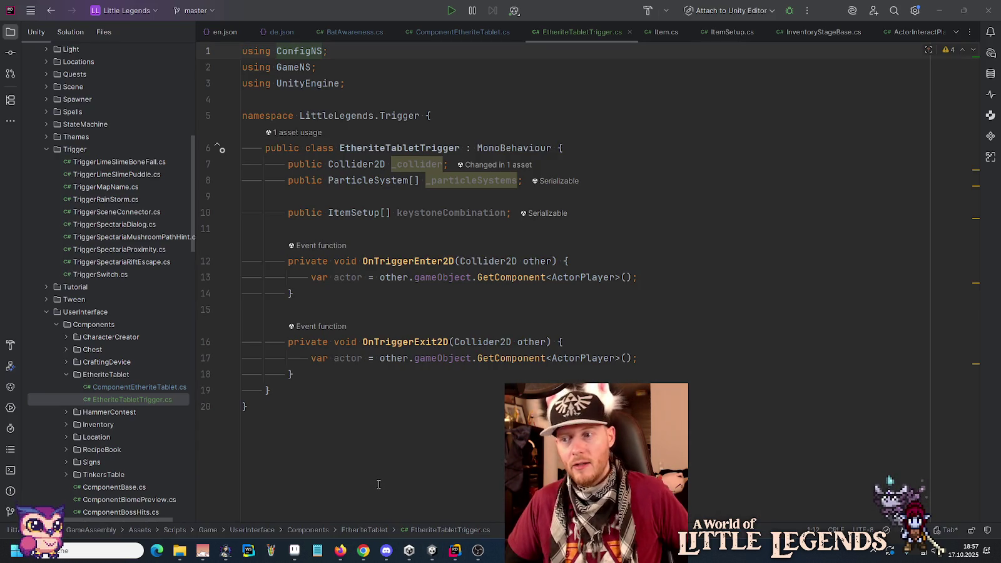
- Back in Unity, save the tablet trigger prefab and return to the Adv. Guild F1 scene
{"action": "left_click", "coordinate": [432, 551]}
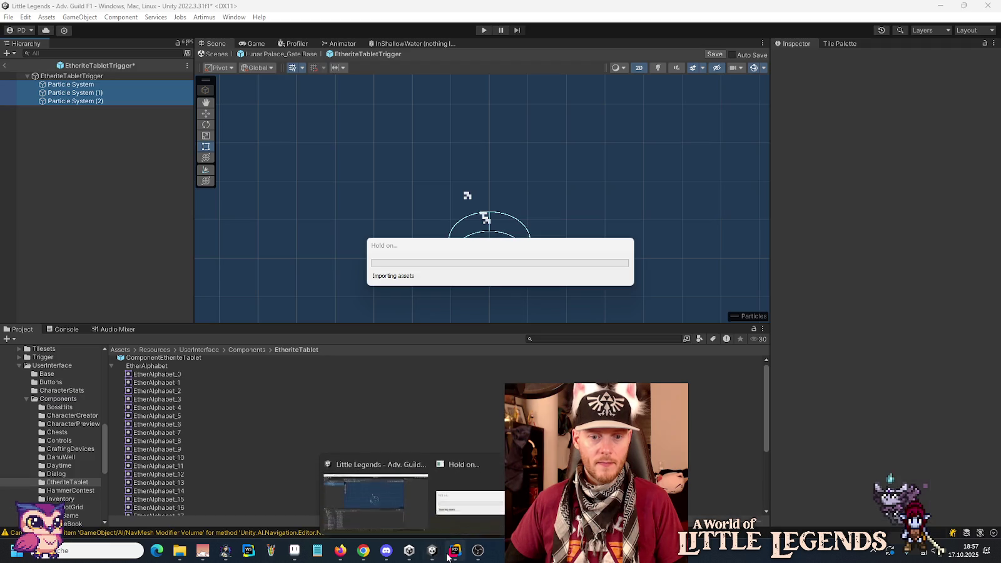
{"action": "mouse_move", "coordinate": [451, 555]}
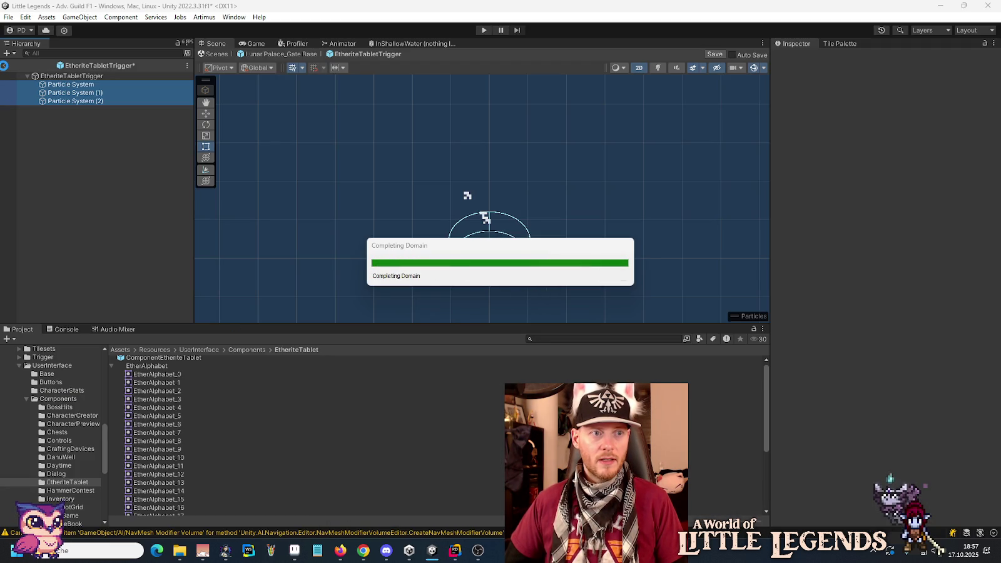
{"action": "left_click", "coordinate": [4, 65]}
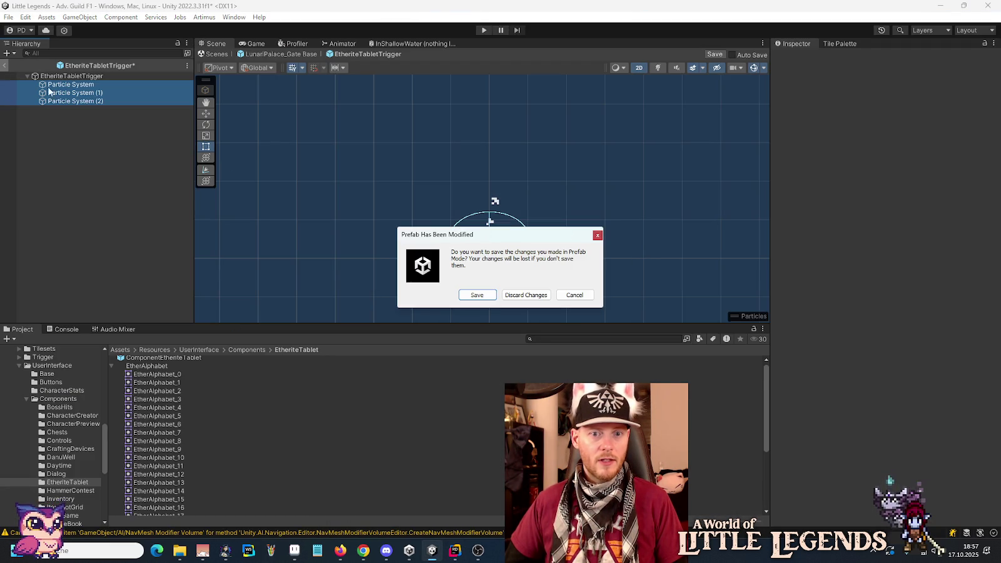
{"action": "left_click", "coordinate": [477, 295]}
{"action": "left_click", "coordinate": [5, 66]}
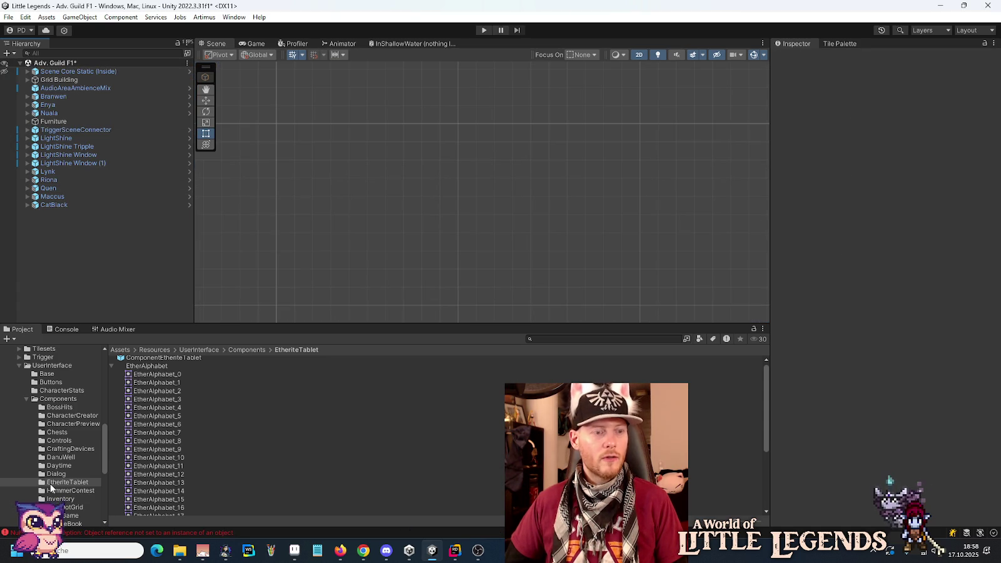
- Open the LunariPalace_Gate Base prefab from Themes > LunariPalace and select its Gate Sprite
{"action": "scroll", "coordinate": [48, 441], "scroll_direction": "up", "scroll_amount": 10}
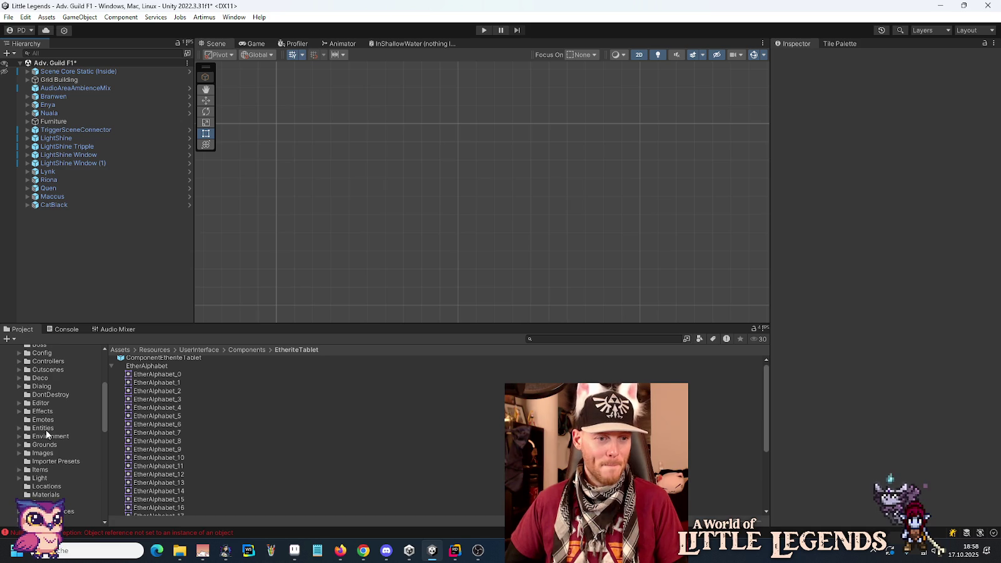
{"action": "scroll", "coordinate": [45, 449], "scroll_direction": "down", "scroll_amount": 2}
{"action": "scroll", "coordinate": [43, 463], "scroll_direction": "down", "scroll_amount": 3}
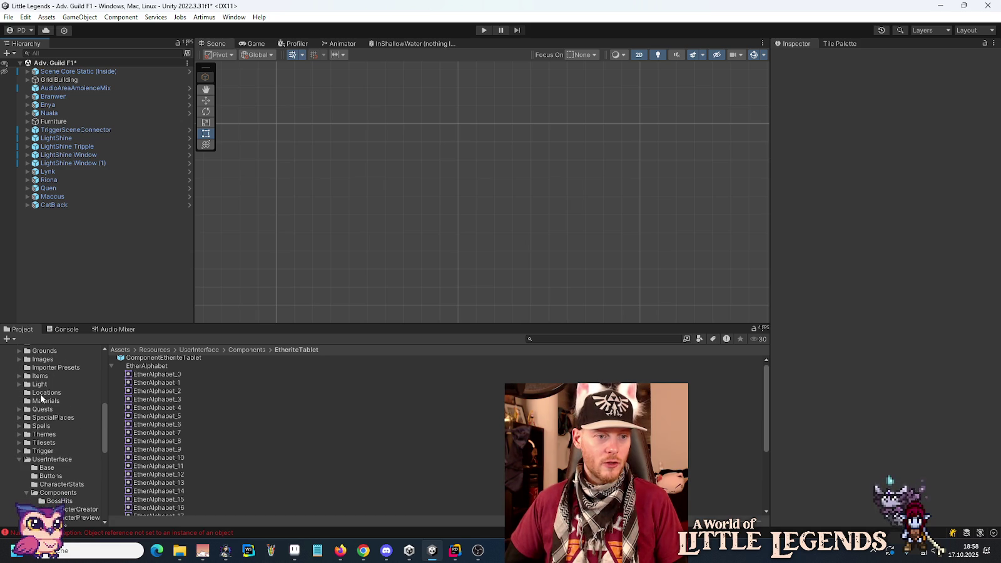
{"action": "left_click", "coordinate": [19, 435]}
{"action": "left_click", "coordinate": [37, 443]}
{"action": "scroll", "coordinate": [186, 395], "scroll_direction": "down", "scroll_amount": 3}
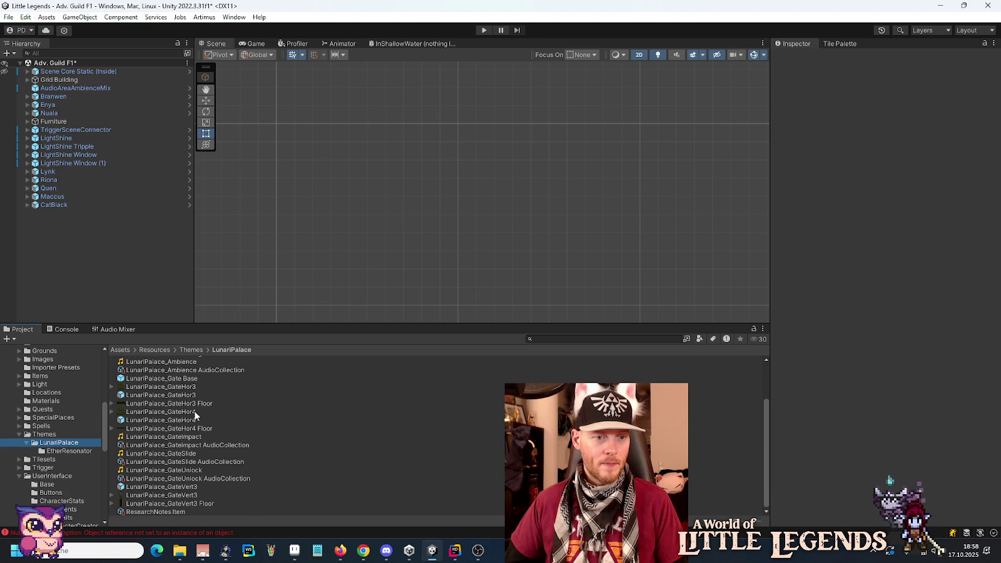
{"action": "double_click", "coordinate": [191, 378]}
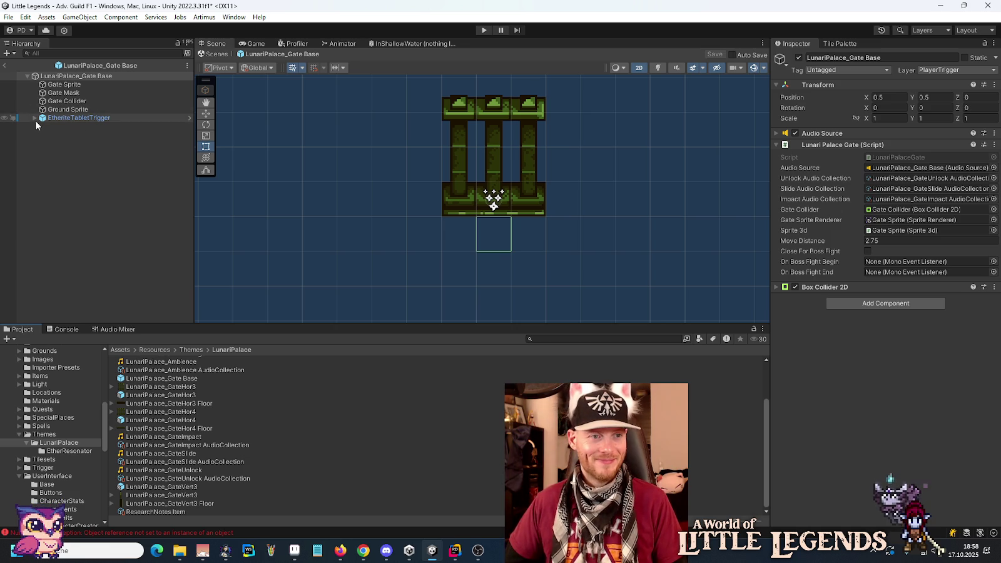
{"action": "left_click", "coordinate": [56, 84]}
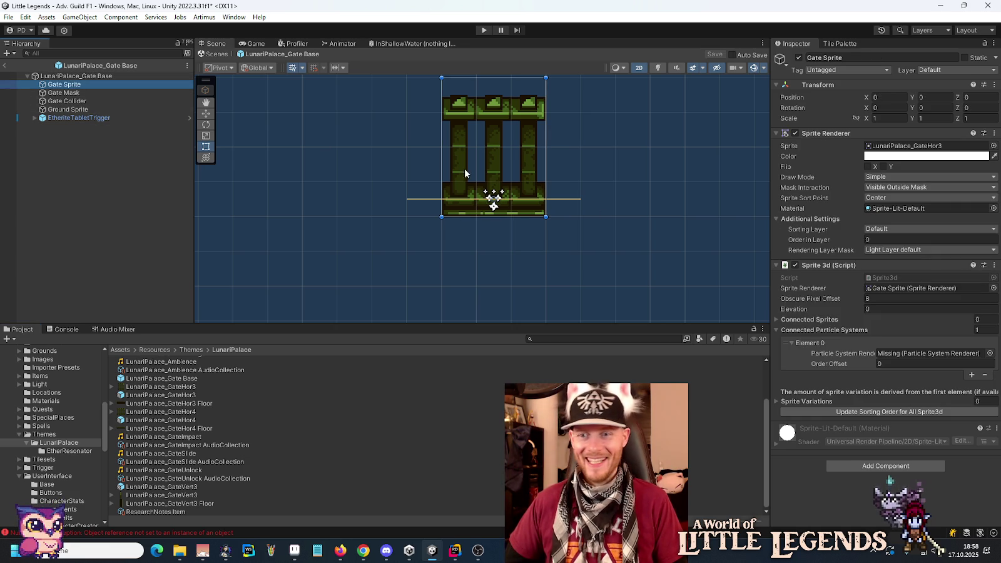
- Link Particle System, (1) and (2) as Gate Sprite's three connected particle systems with order offset 1
{"action": "left_click", "coordinate": [972, 376]}
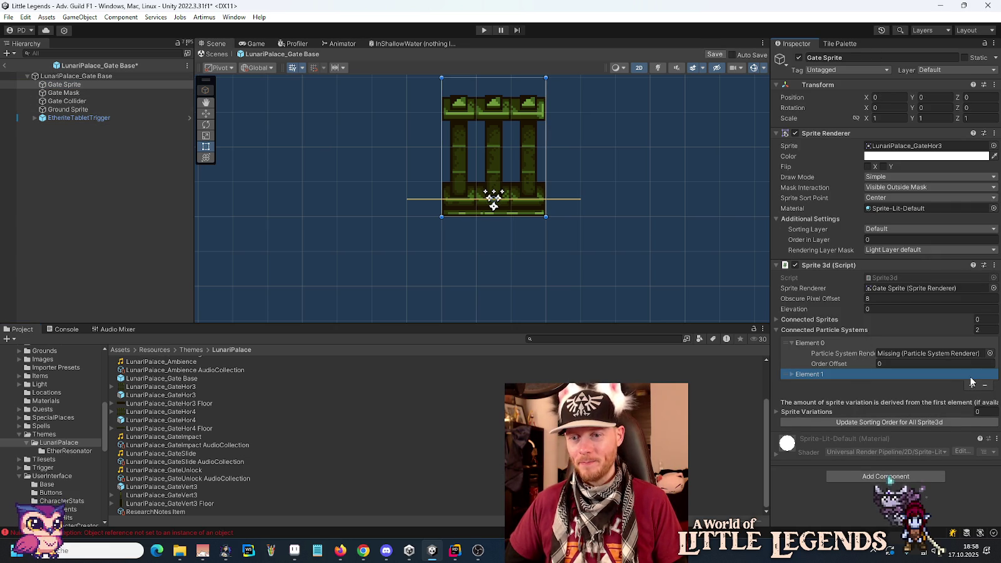
{"action": "left_click", "coordinate": [971, 386]}
{"action": "left_click", "coordinate": [794, 385]}
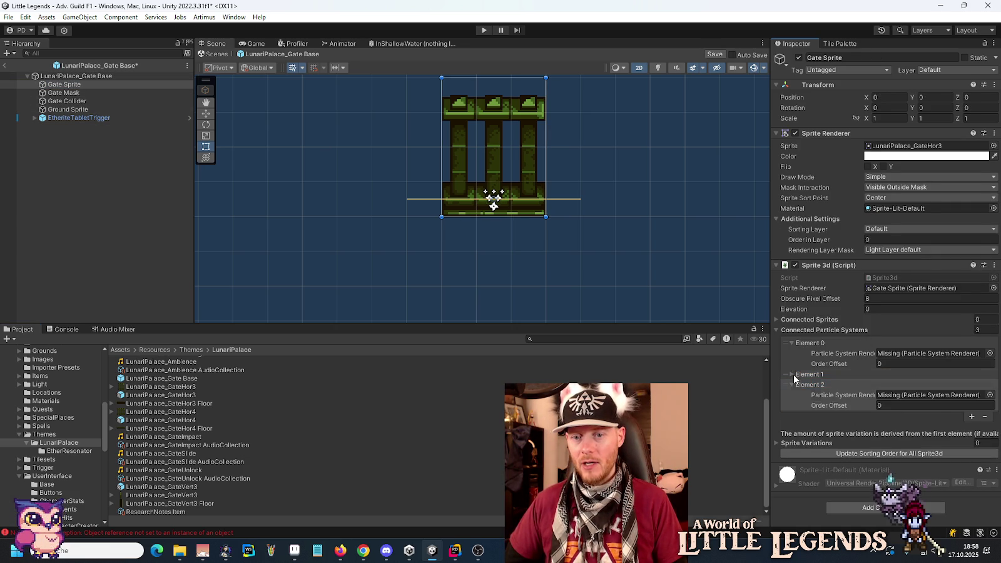
{"action": "left_click", "coordinate": [793, 374]}
{"action": "left_click", "coordinate": [34, 118]}
{"action": "mouse_move", "coordinate": [67, 126]}
{"action": "left_mouse_down"}
{"action": "mouse_move", "coordinate": [907, 330]}
{"action": "mouse_move", "coordinate": [912, 355]}
{"action": "left_mouse_up"}
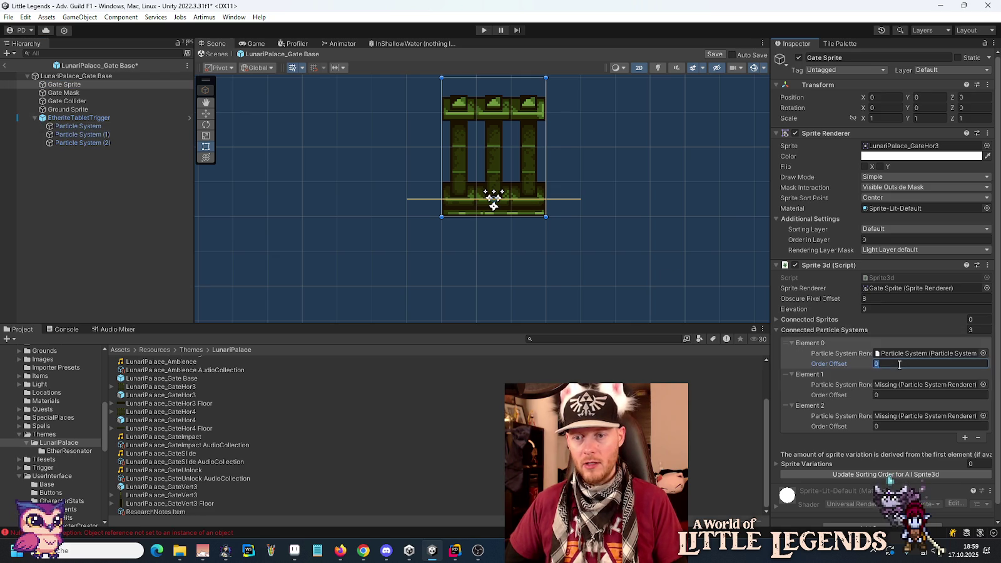
{"action": "mouse_move", "coordinate": [77, 135]}
{"action": "left_mouse_down"}
{"action": "mouse_move", "coordinate": [845, 379]}
{"action": "mouse_move", "coordinate": [901, 385]}
{"action": "left_mouse_up"}
{"action": "left_click", "coordinate": [898, 395]}
{"action": "type", "text": "1"}
{"action": "left_click_drag", "start_coordinate": [78, 142], "coordinate": [899, 418]}
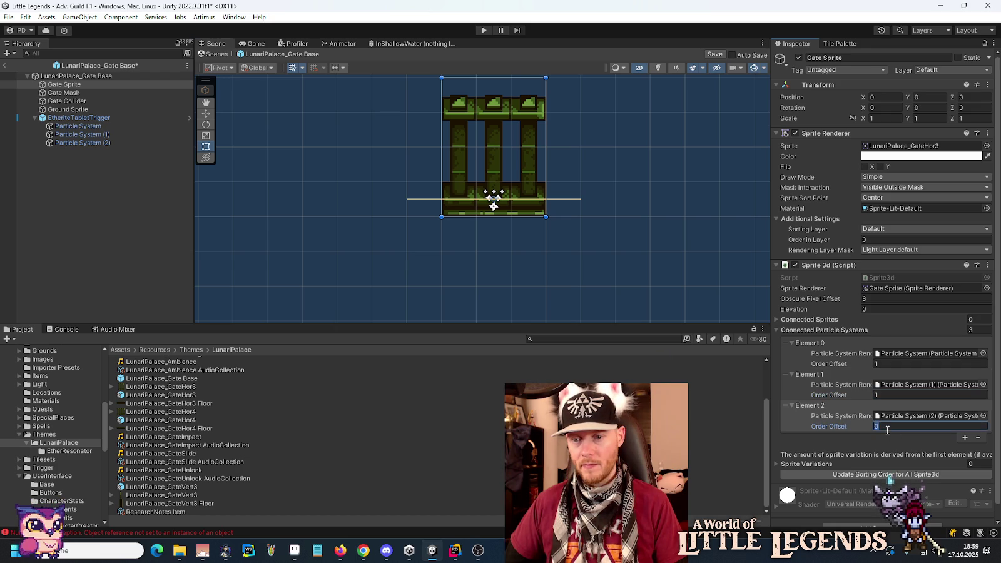
{"action": "type", "text": "1"}
- Recalculate the Sprite3d sorting order and preview the three particle systems emitting
{"action": "left_click", "coordinate": [792, 343]}
{"action": "left_click", "coordinate": [792, 352]}
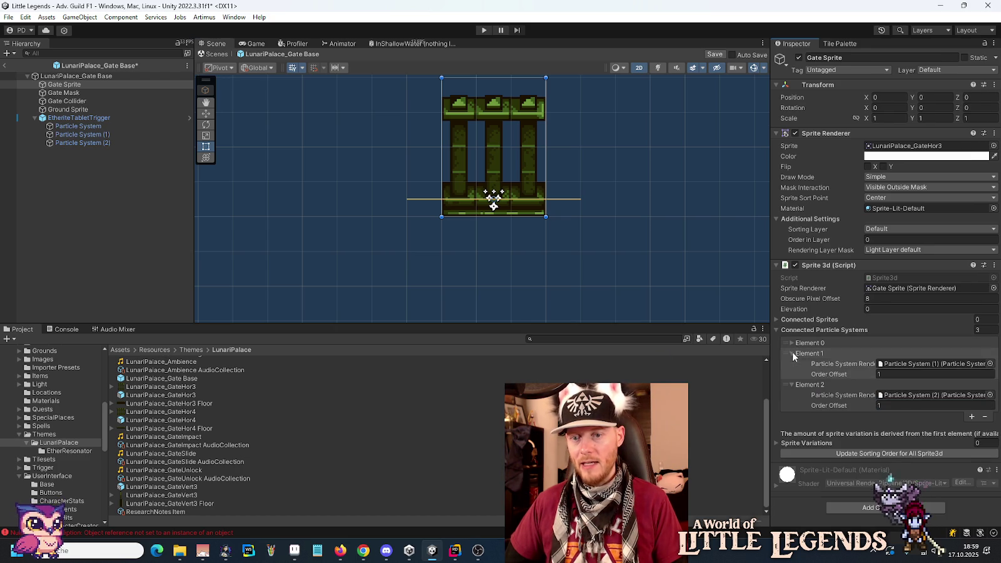
{"action": "left_click", "coordinate": [791, 362]}
{"action": "left_click", "coordinate": [94, 143], "text": "shift"}
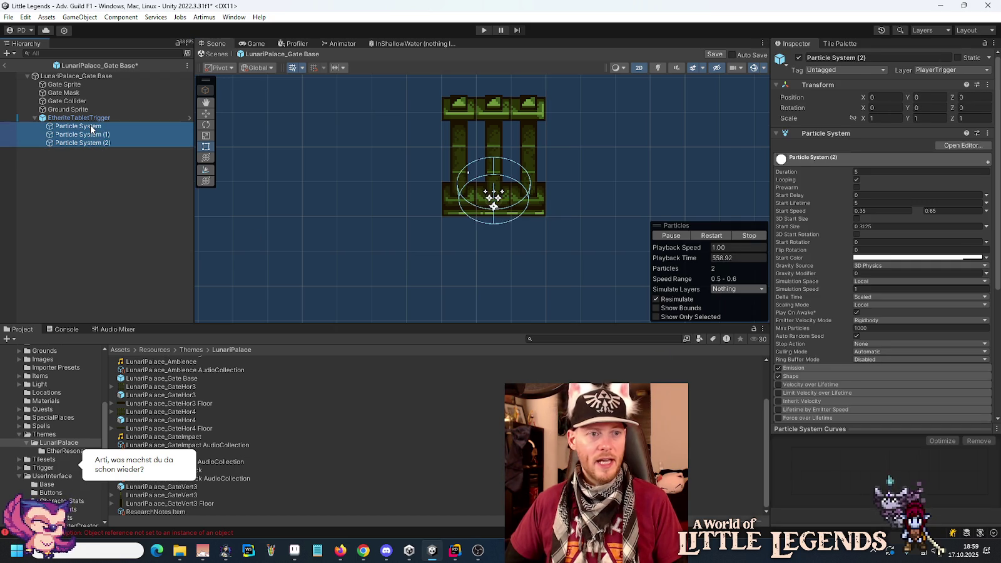
{"action": "left_click", "coordinate": [64, 84]}
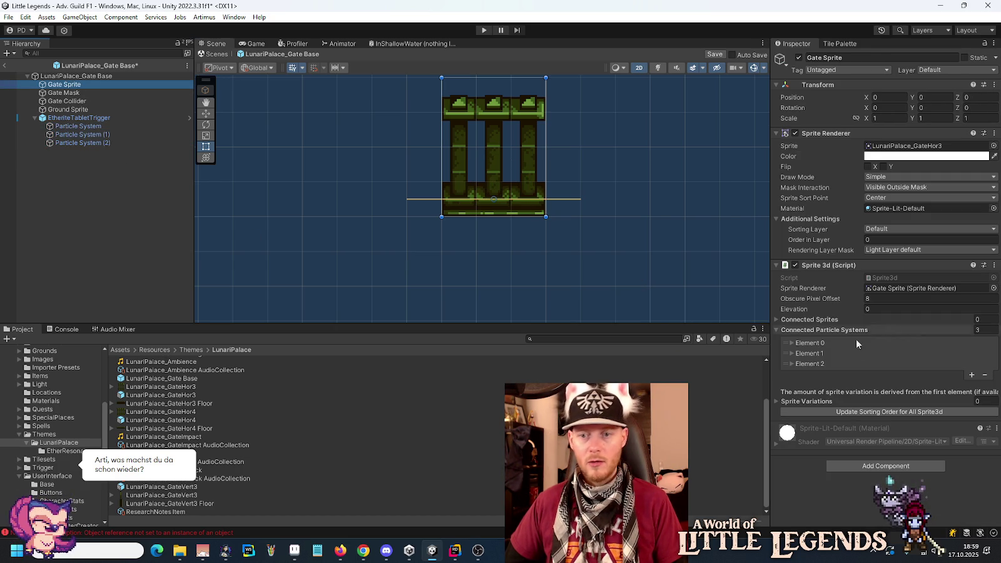
{"action": "left_click", "coordinate": [776, 331]}
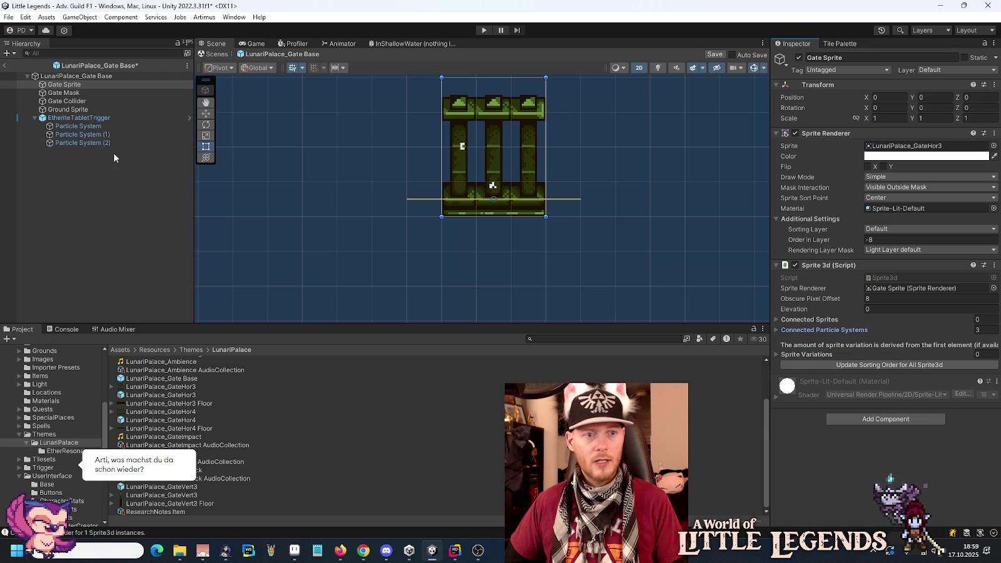
{"action": "left_click", "coordinate": [94, 143]}
{"action": "left_click", "coordinate": [97, 126], "text": "shift"}
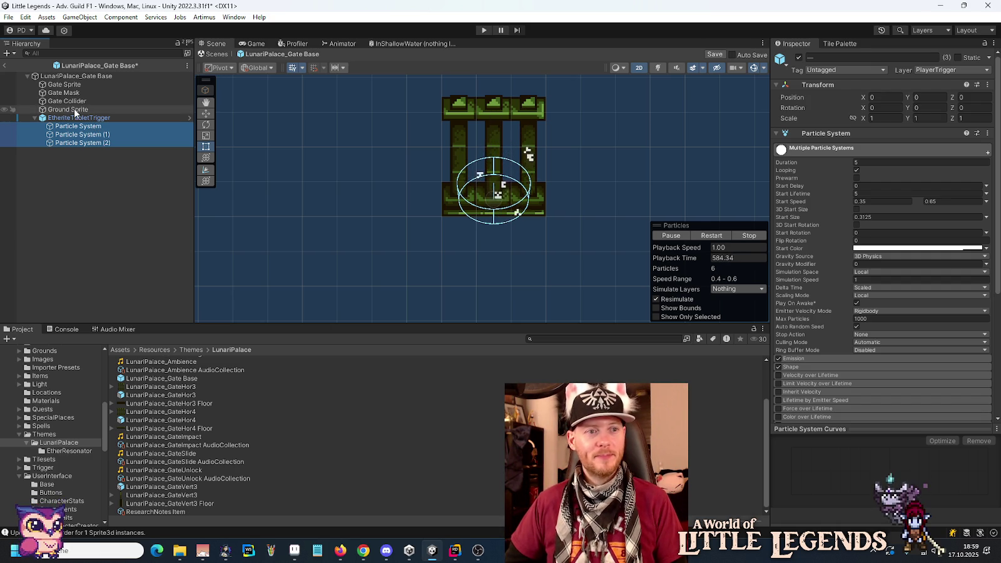
- Save the Gate Base prefab and open LunariPalace_GateVert3 in Prefab Mode
{"action": "key", "text": "ctrl+s"}
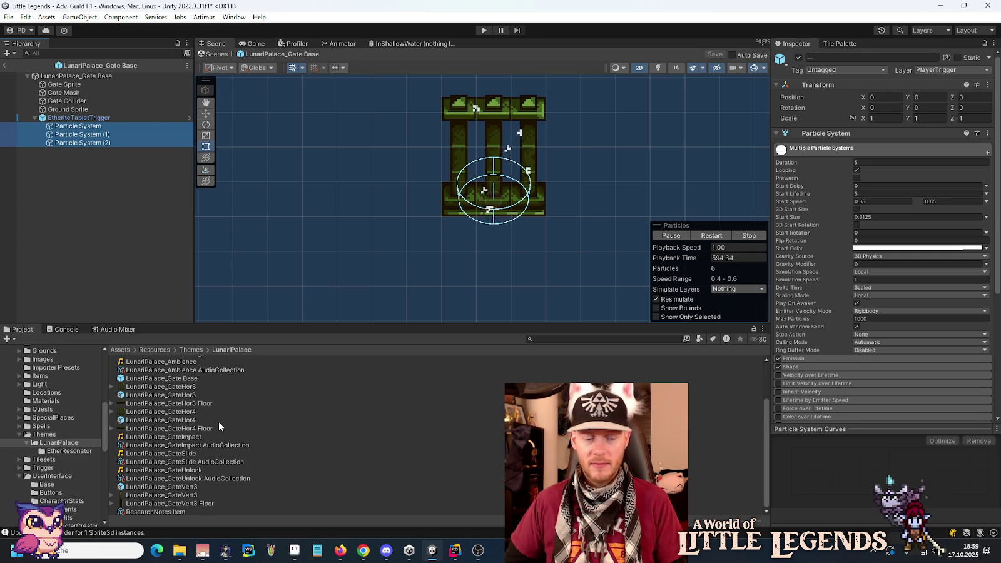
{"action": "double_click", "coordinate": [182, 486]}
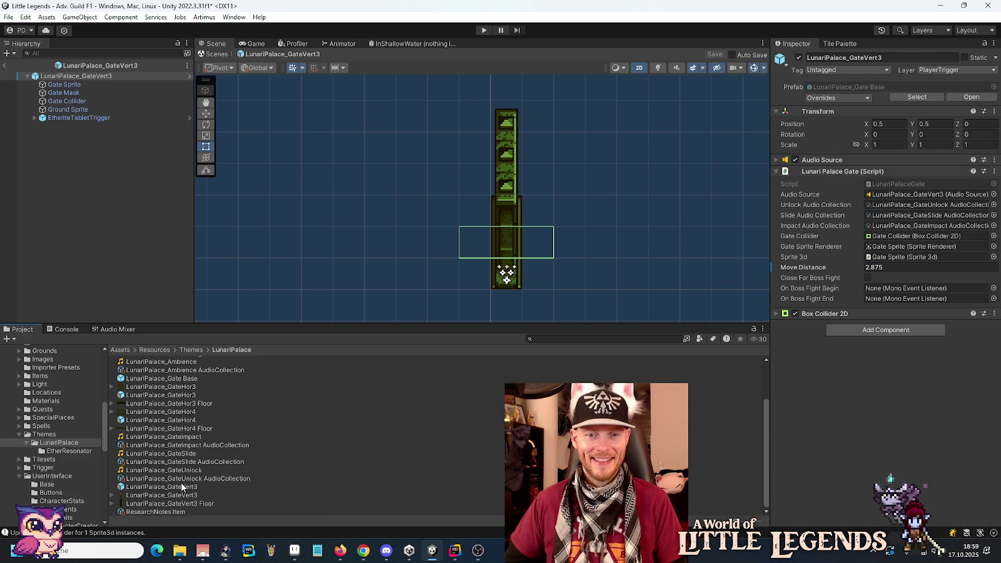
- Select the vertical gate's EtheriteTabletTrigger and raise it one unit up the gate
{"action": "left_click", "coordinate": [86, 117]}
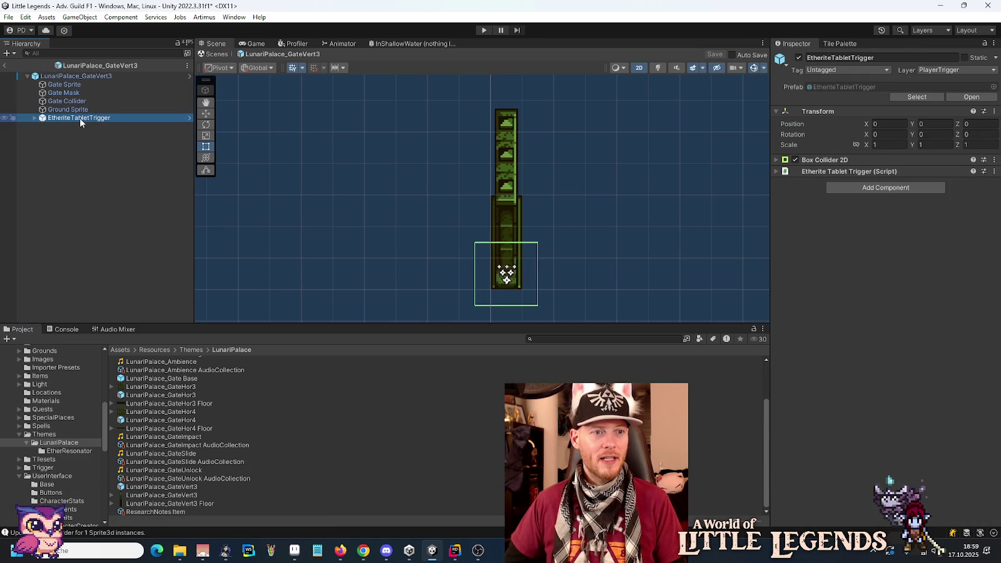
{"action": "left_click", "coordinate": [33, 117]}
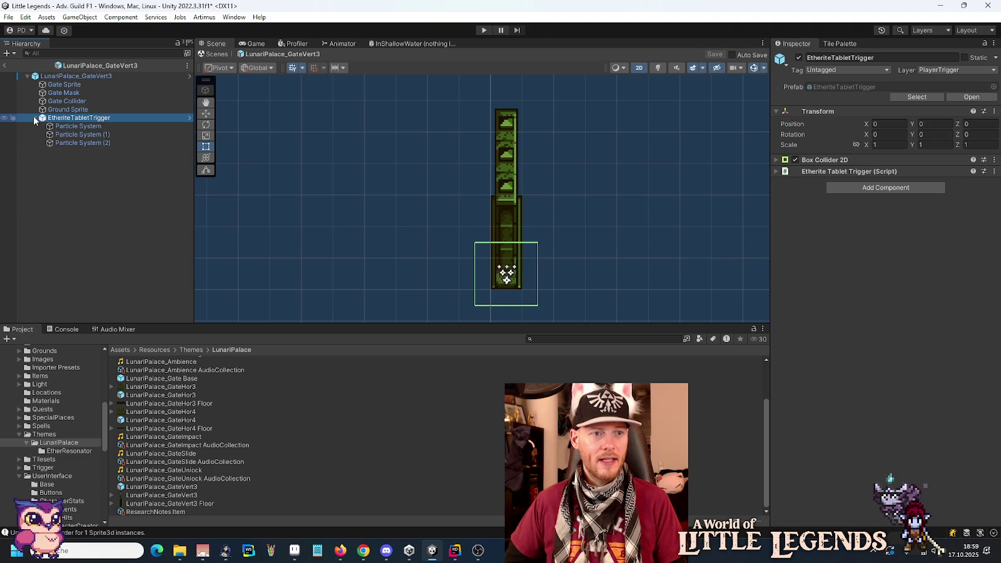
{"action": "left_click", "coordinate": [833, 160]}
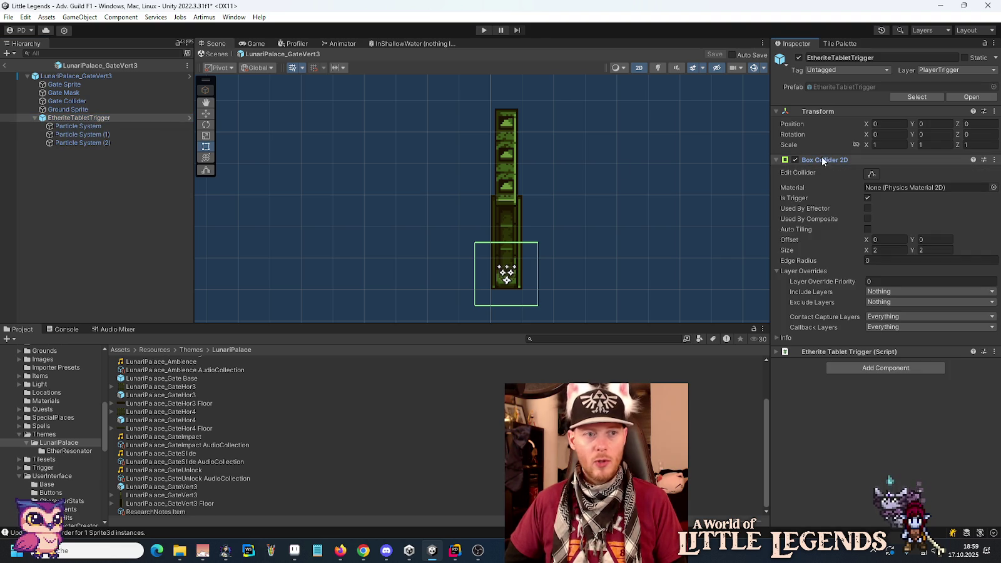
{"action": "left_click", "coordinate": [206, 114]}
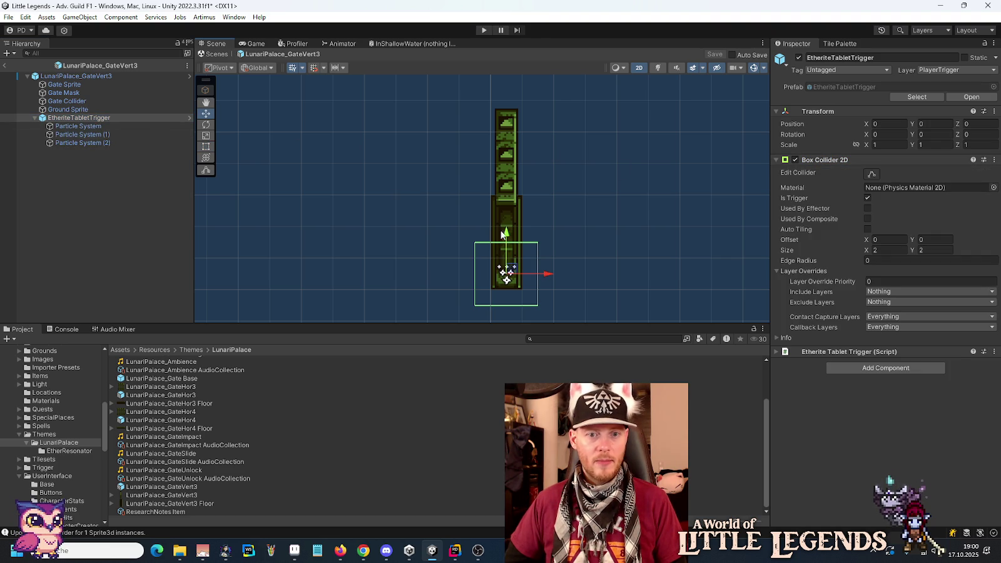
{"action": "left_click_drag", "start_coordinate": [506, 234], "coordinate": [506, 203]}
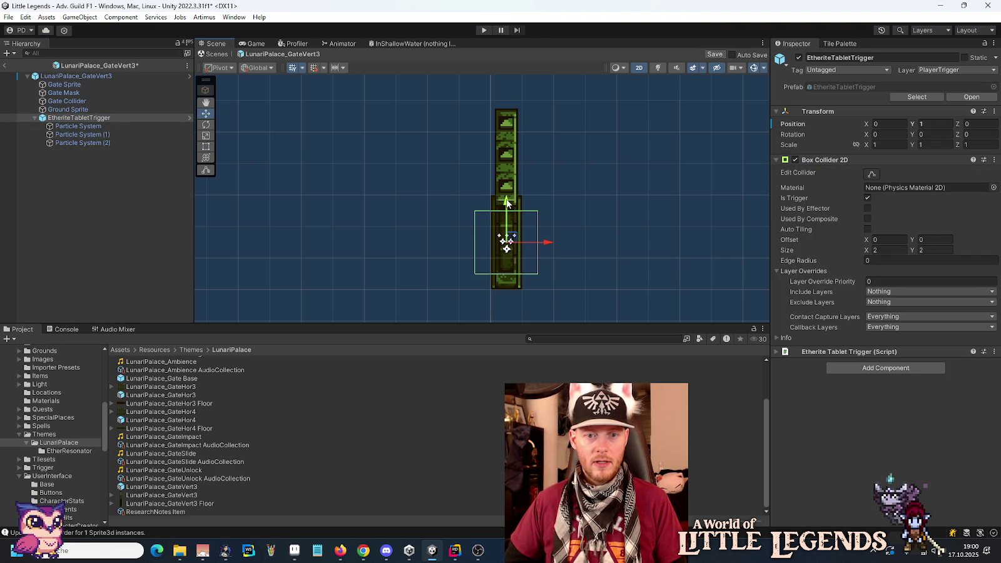
- Size the trigger's Box Collider 2D to 5 by 3
{"action": "left_click", "coordinate": [884, 249]}
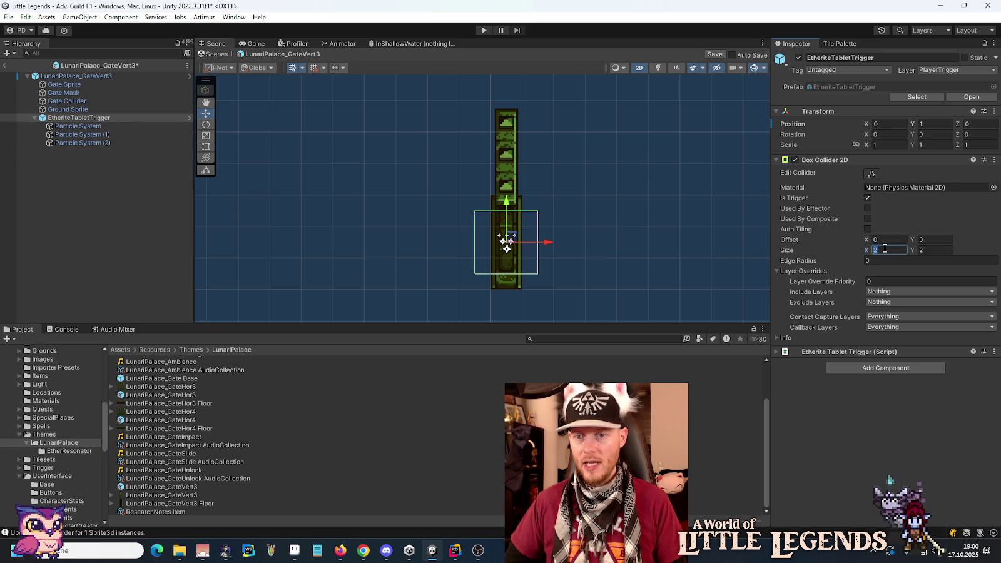
{"action": "type", "text": "3"}
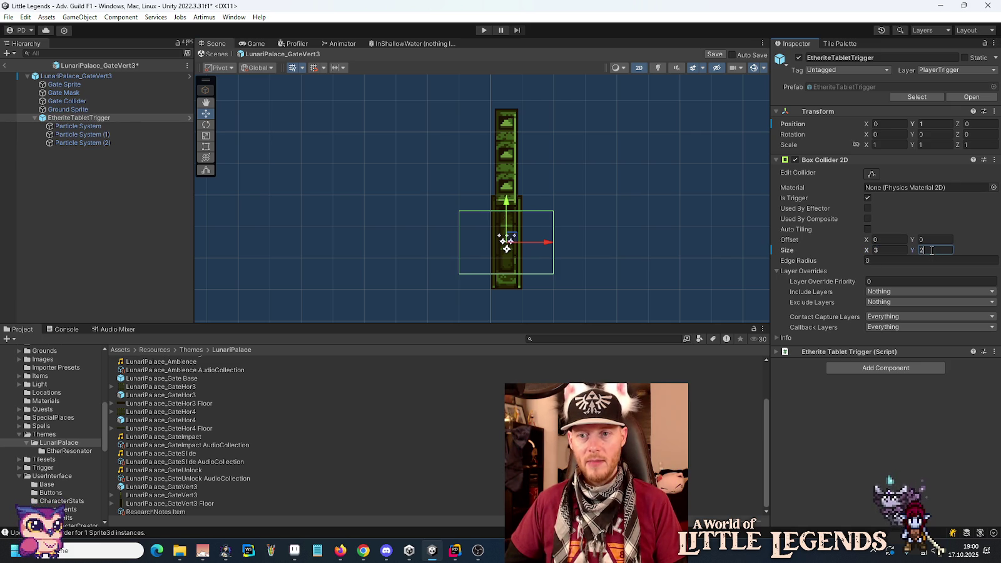
{"action": "type", "text": "4"}
{"action": "key", "text": "shift+Tab"}
{"action": "type", "text": "4"}
{"action": "key", "text": "Tab"}
{"action": "type", "text": "3"}
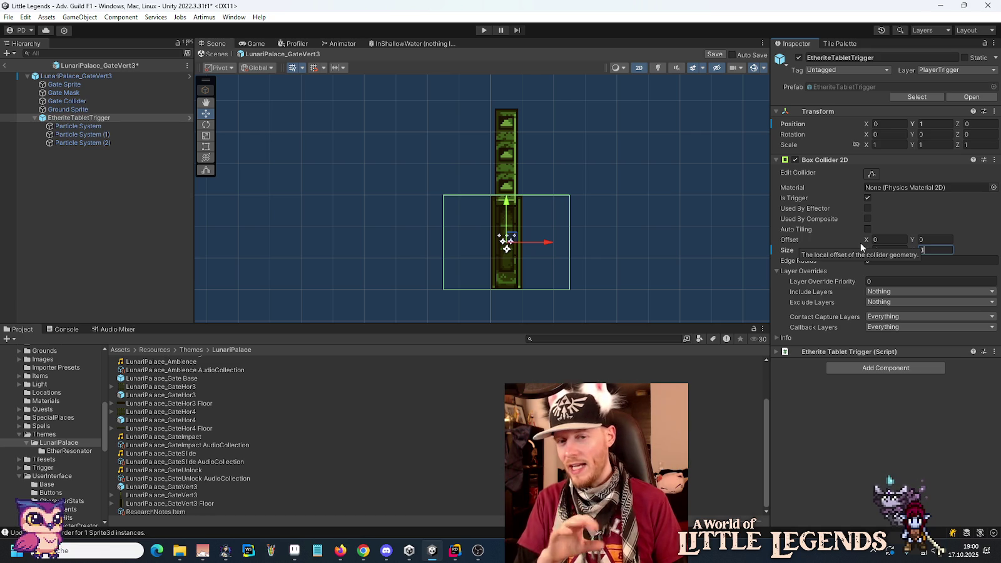
{"action": "key", "text": "shift+Tab"}
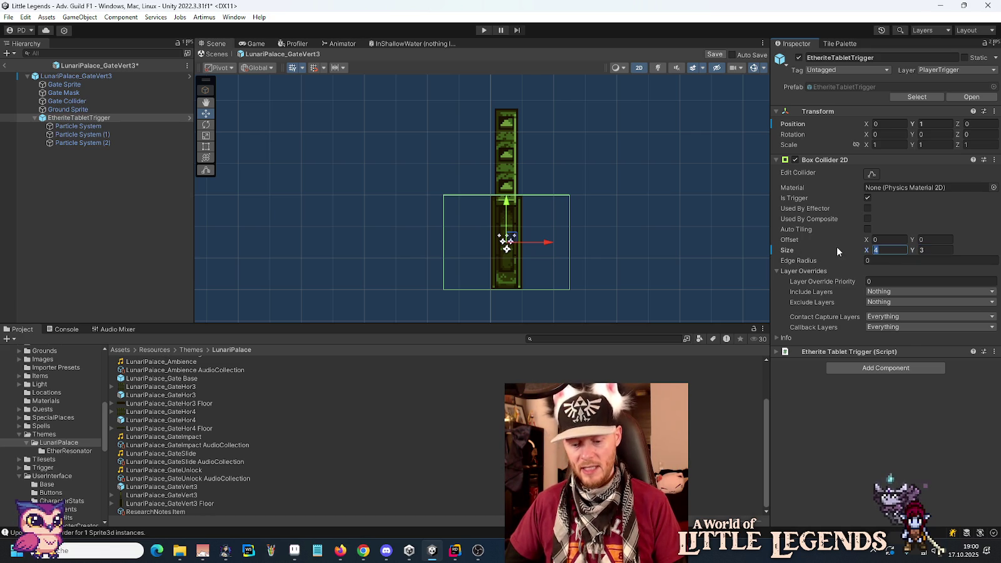
{"action": "type", "text": "5"}
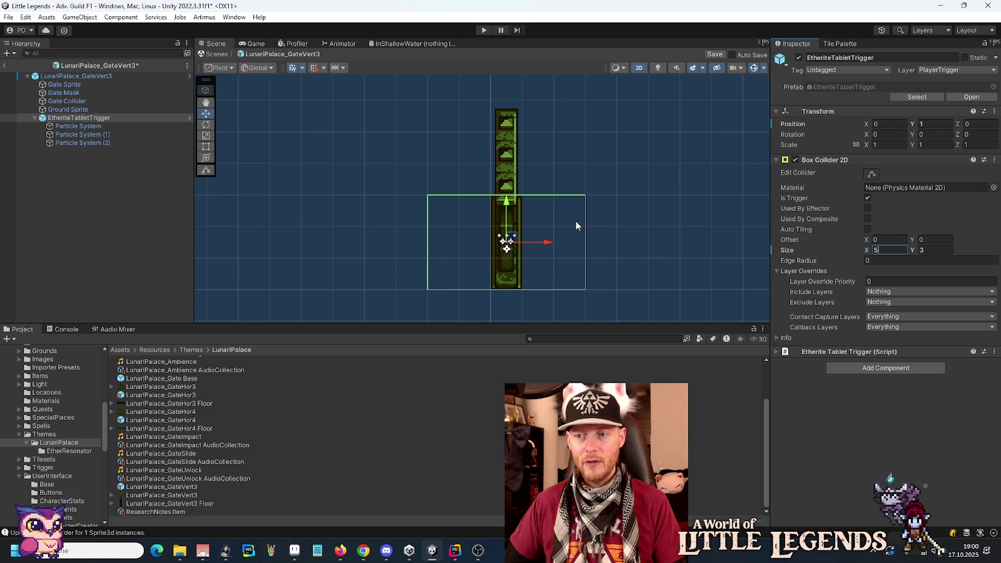
{"action": "left_click", "coordinate": [88, 129]}
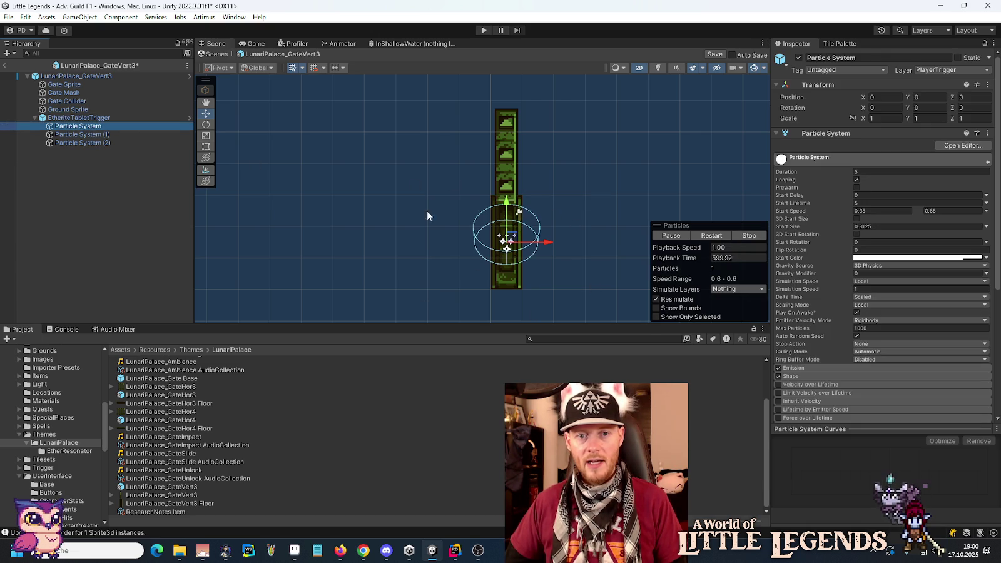
- Set the first particle system's cone Shape radius to 1.5 and bring up its Rate over Time
{"action": "scroll", "coordinate": [864, 341], "scroll_direction": "down", "scroll_amount": 3}
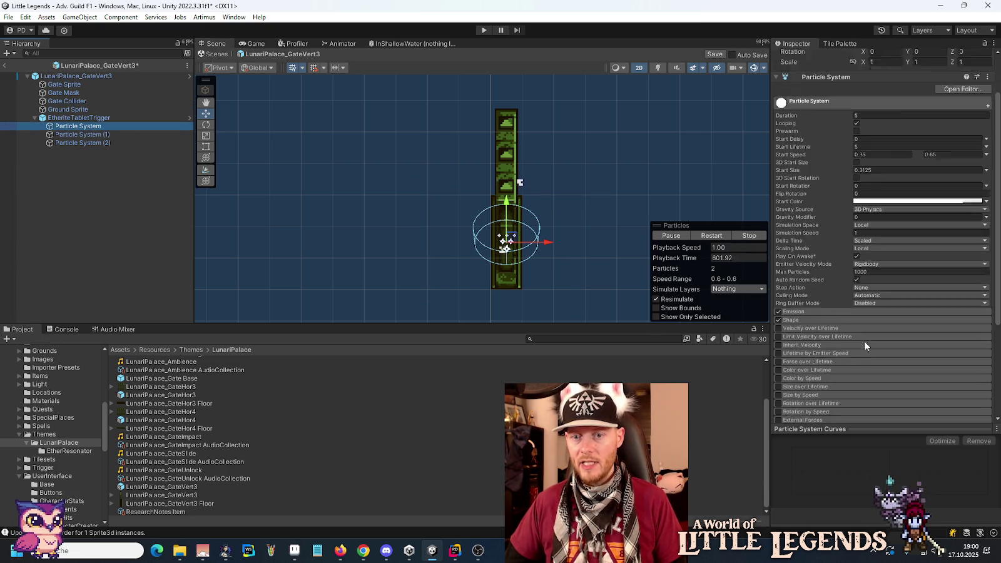
{"action": "left_click", "coordinate": [798, 263]}
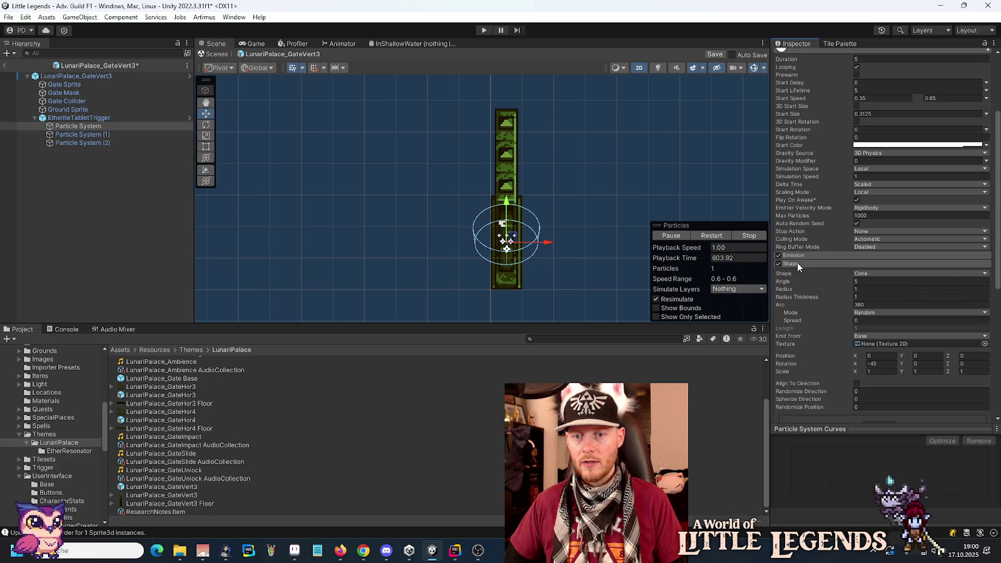
{"action": "left_click", "coordinate": [882, 289]}
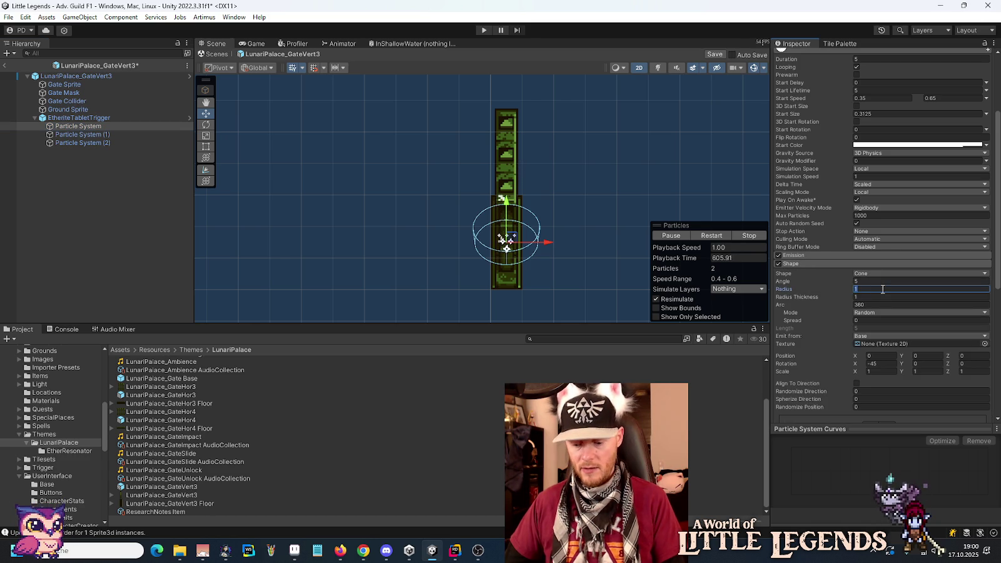
{"action": "type", "text": "1.5"}
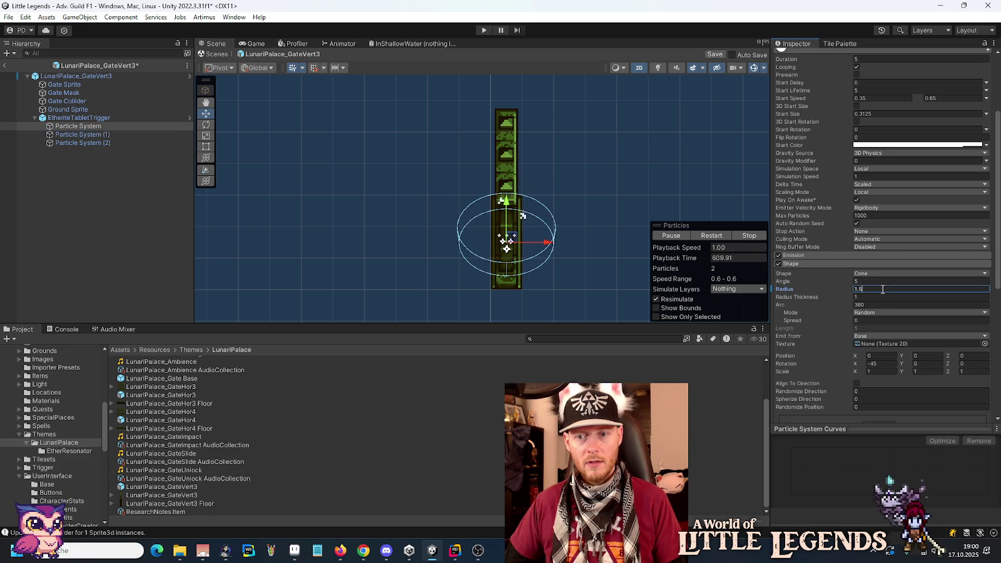
{"action": "left_click", "coordinate": [797, 255]}
{"action": "left_click", "coordinate": [868, 265]}
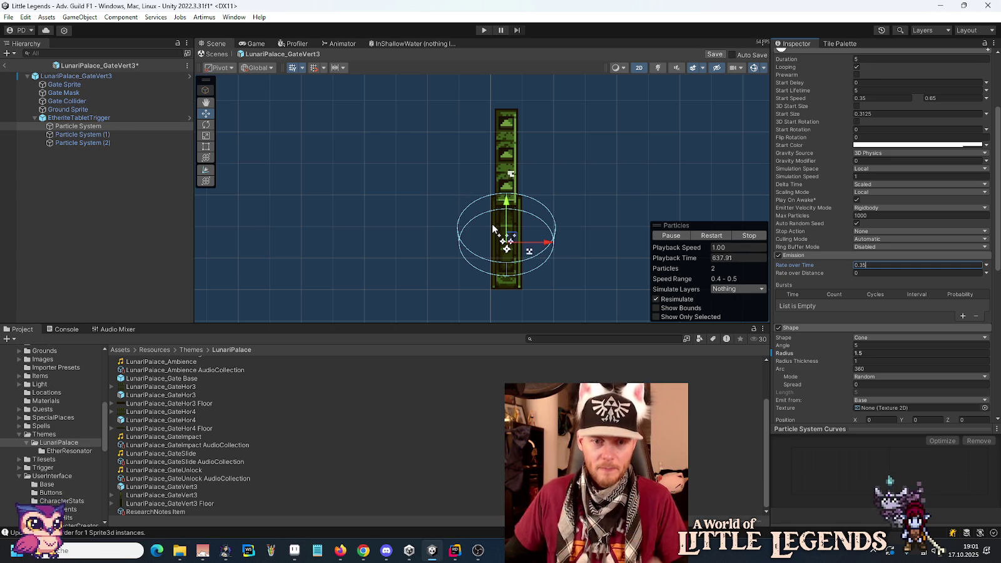
{"action": "left_click", "coordinate": [364, 550]}
- Search 'kreisfläche berechnen' and compute the circle area for radius 1.5 (≈7.07)
{"action": "left_click", "coordinate": [899, 8]}
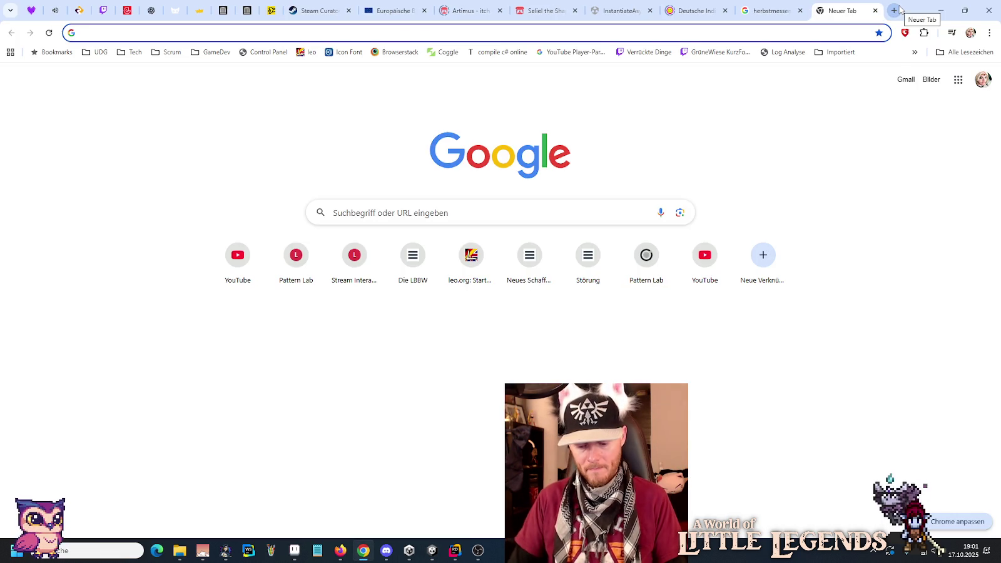
{"action": "type", "text": "kreisfläche"}
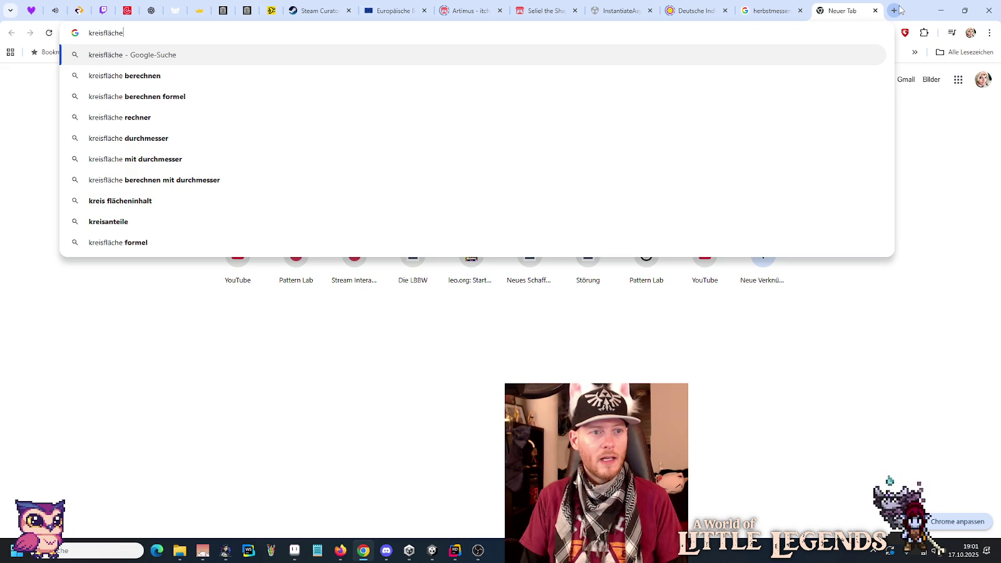
{"action": "key", "text": "Down"}
{"action": "key", "text": "Return"}
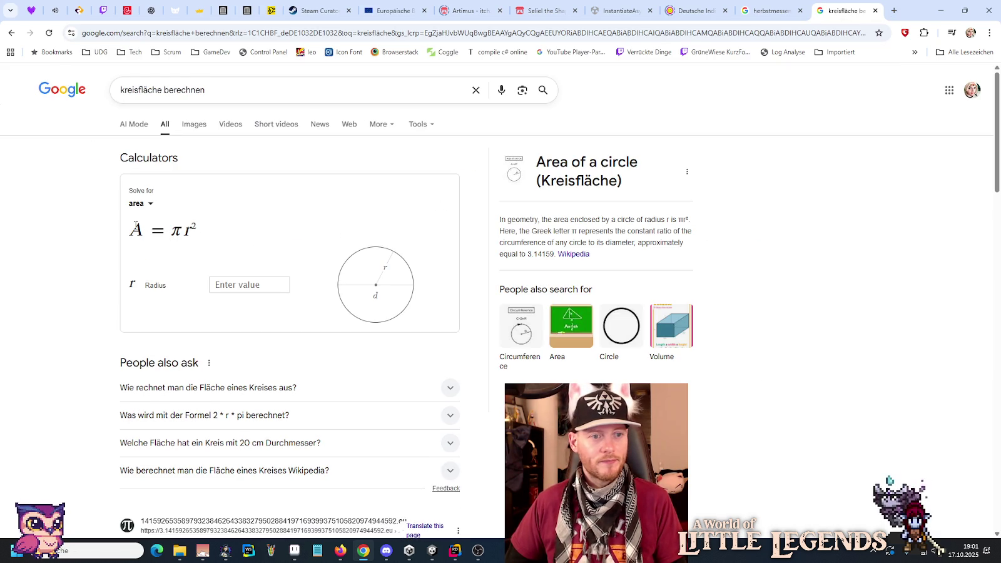
{"action": "left_click", "coordinate": [236, 282]}
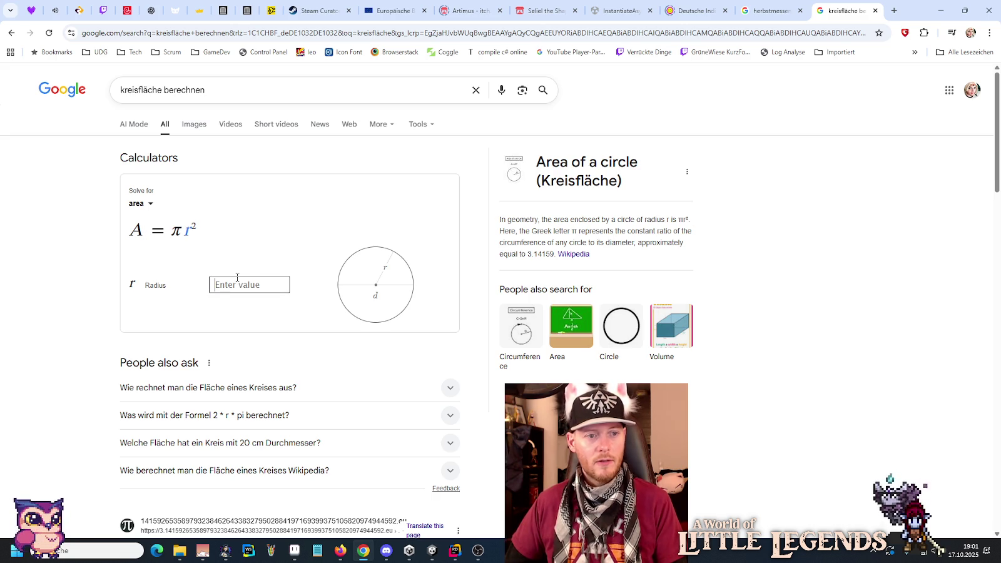
{"action": "type", "text": "1"}
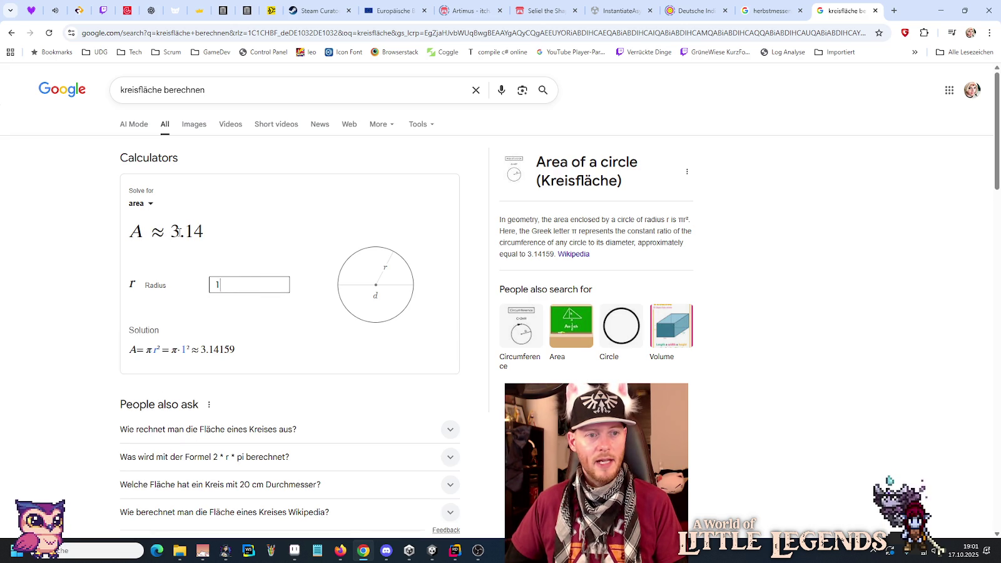
{"action": "key", "text": "BackSpace"}
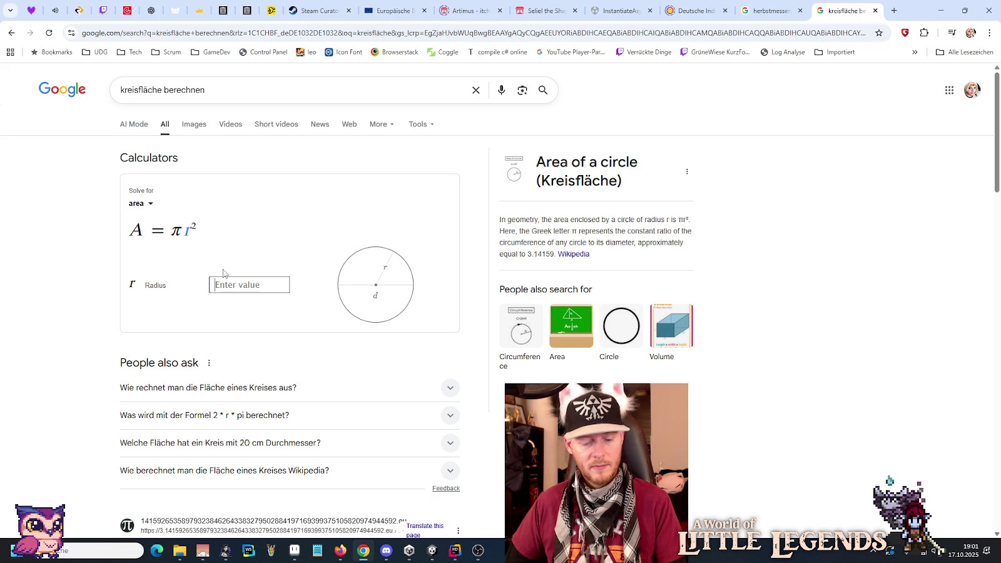
{"action": "type", "text": "1"}
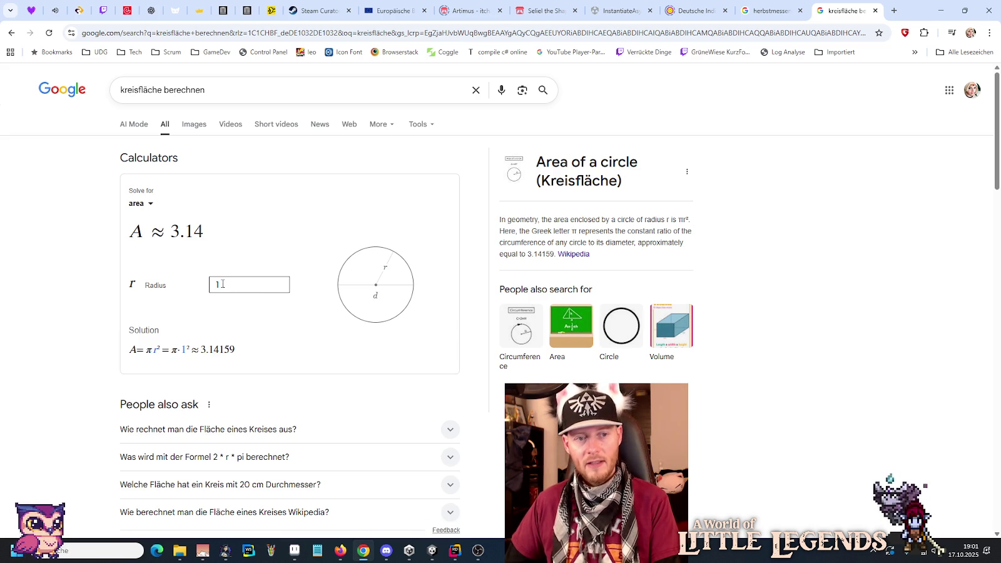
{"action": "type", "text": ".5"}
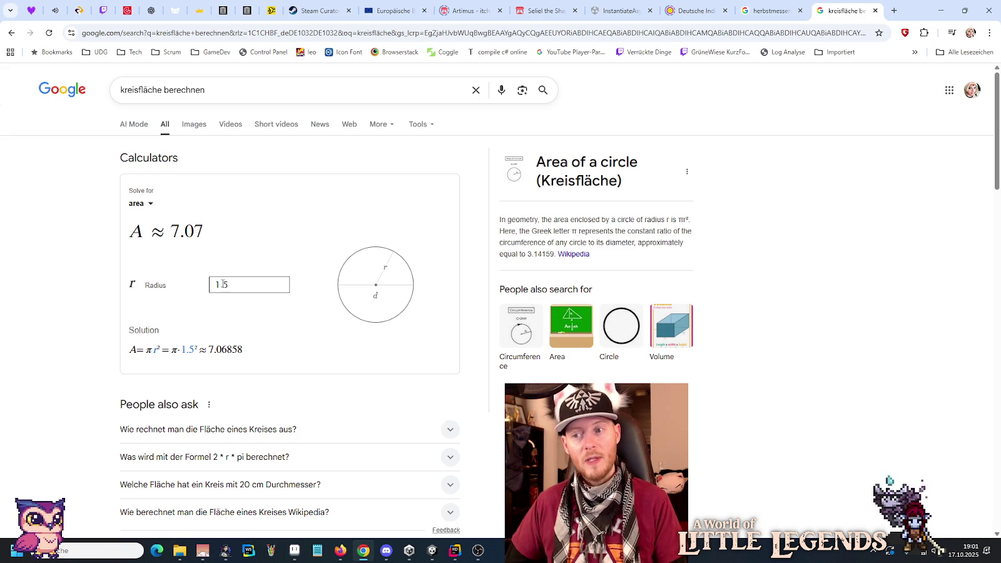
{"action": "key", "text": "alt+Tab"}
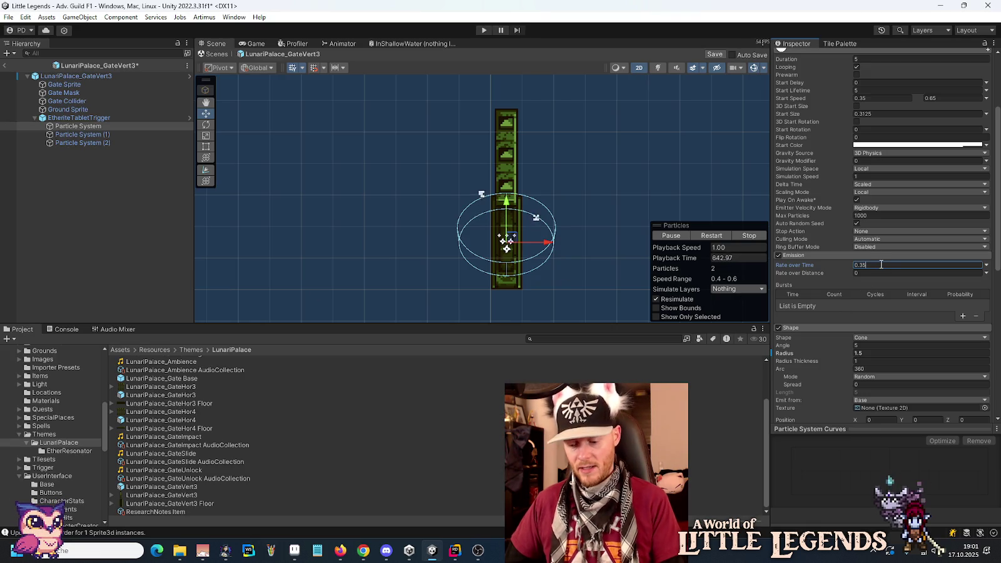
- Double the first particle system's Rate over Time to 0.7
{"action": "type", "text": "*2"}
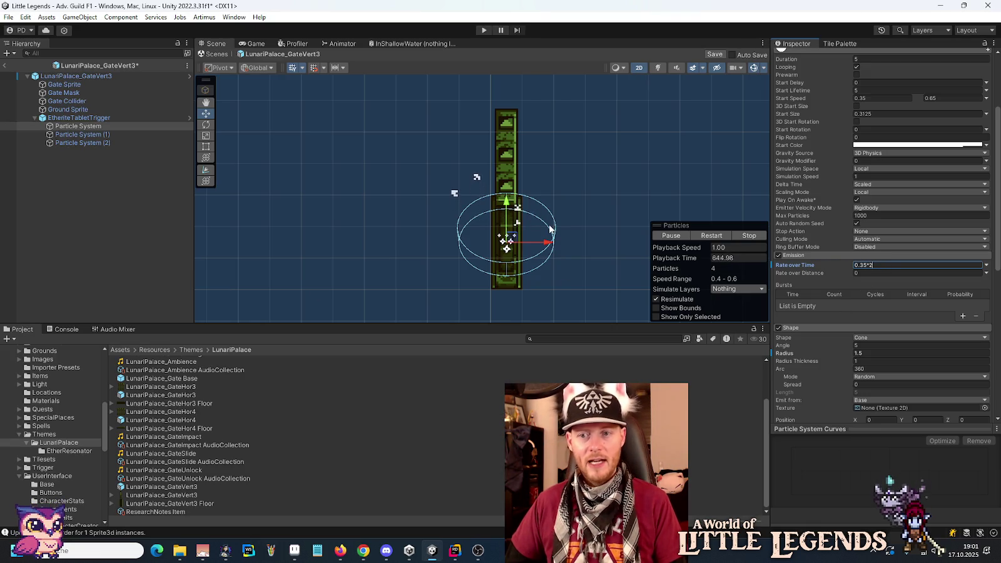
{"action": "key", "text": "Return"}
{"action": "left_click", "coordinate": [87, 134]}
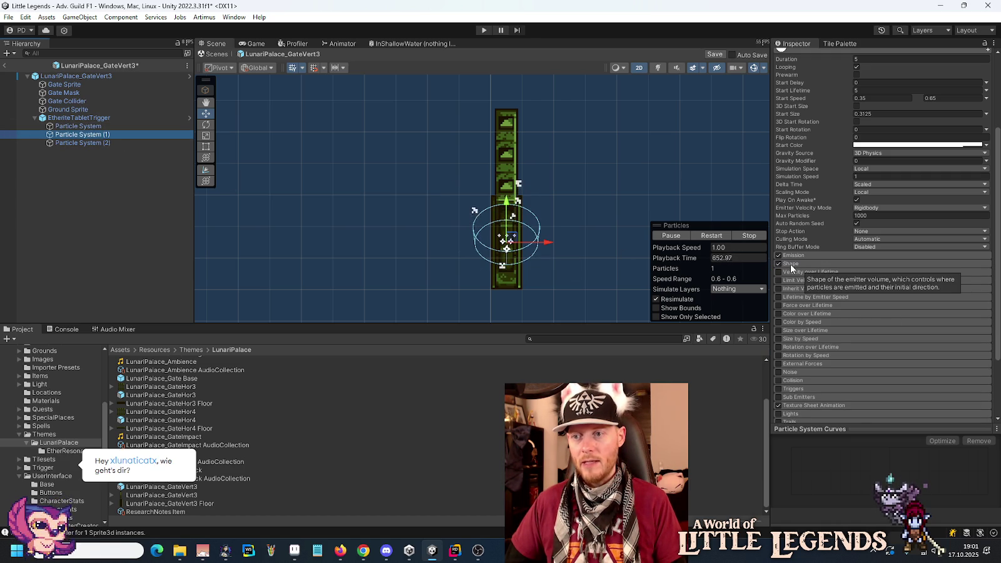
{"action": "left_click", "coordinate": [93, 127]}
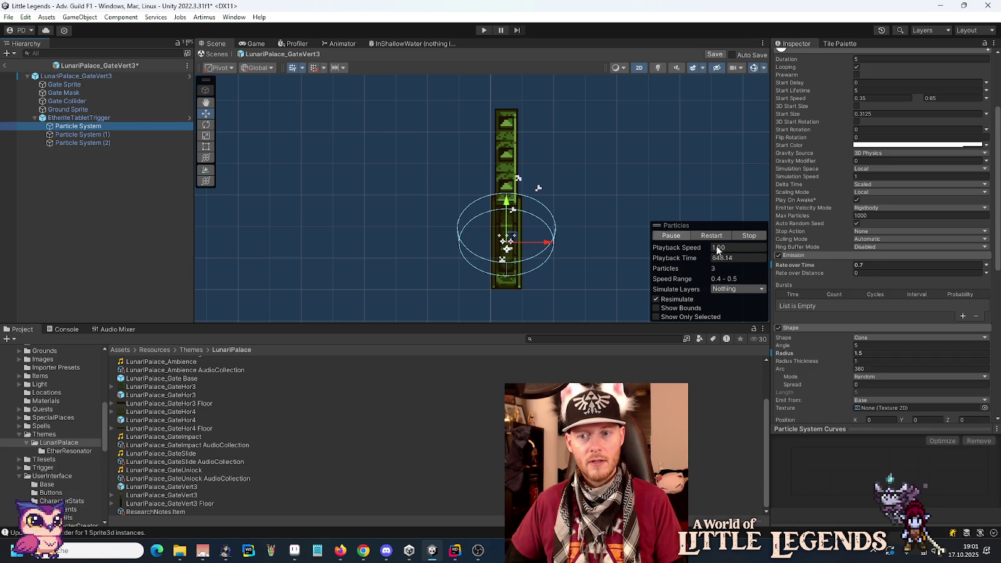
- Revert the gate's Rate over Time and Radius overrides back to 0.35 and 1
{"action": "left_click", "coordinate": [802, 270]}
{"action": "right_click", "coordinate": [802, 270]}
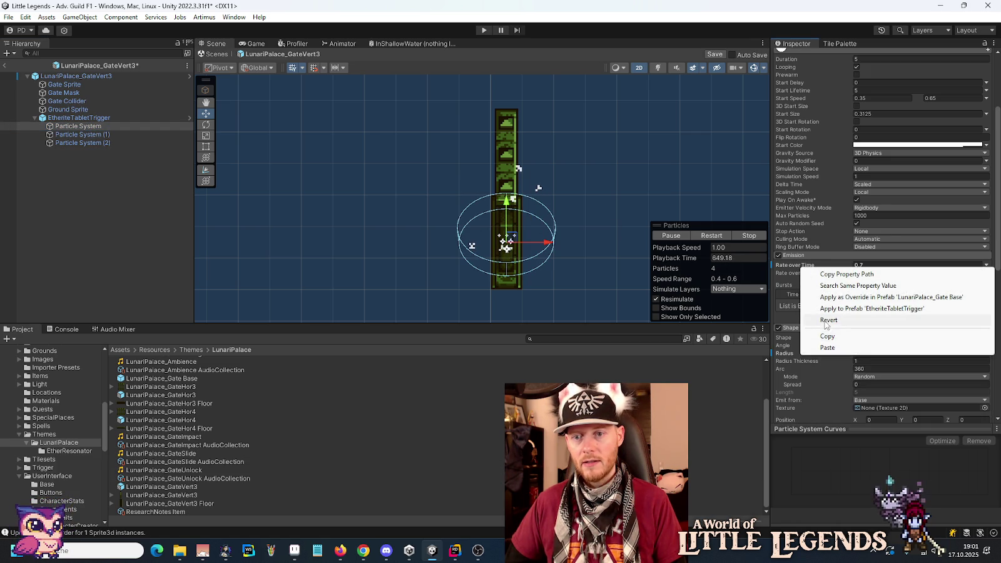
{"action": "left_click", "coordinate": [822, 320]}
{"action": "right_click", "coordinate": [793, 354]}
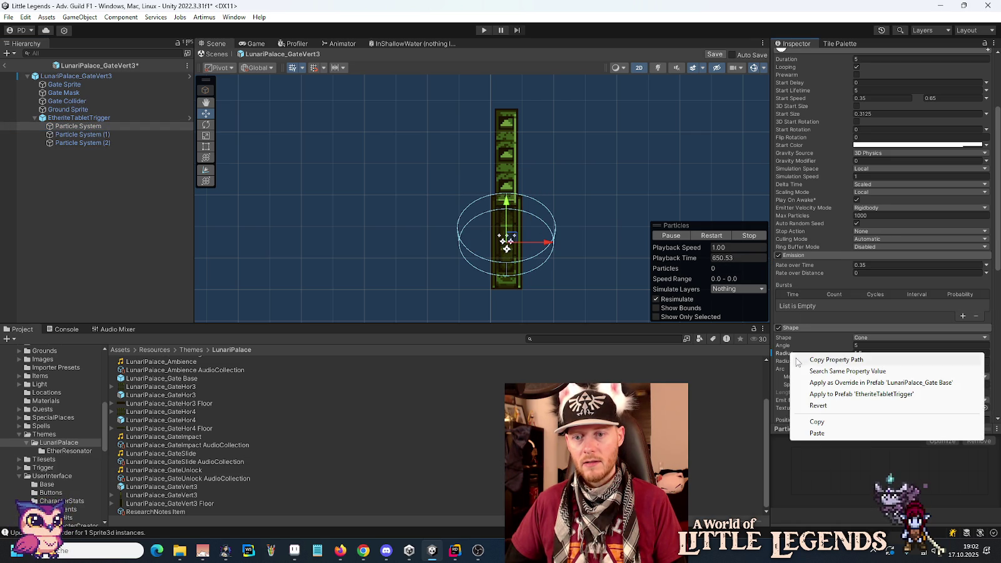
{"action": "left_click", "coordinate": [815, 410]}
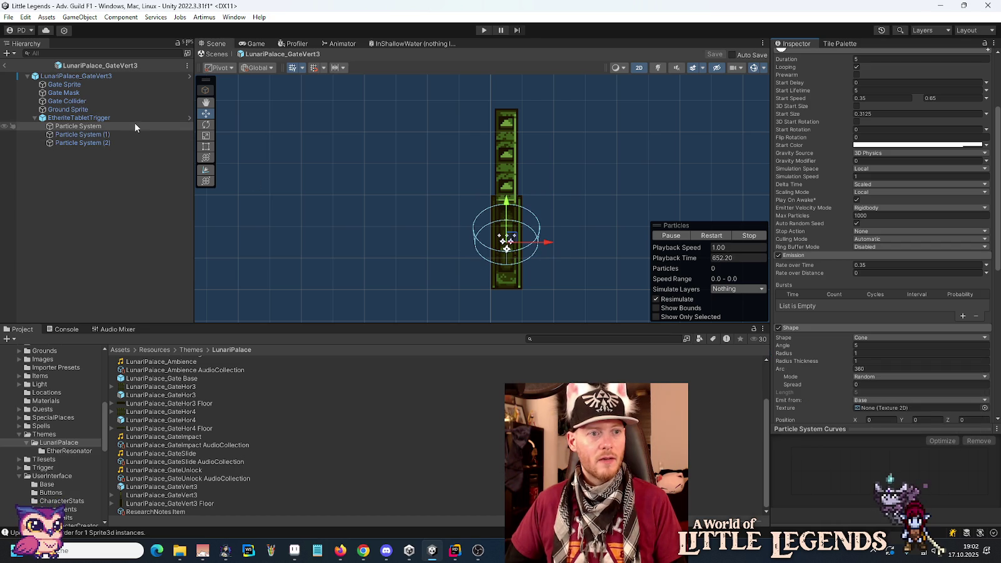
{"action": "left_click", "coordinate": [189, 117]}
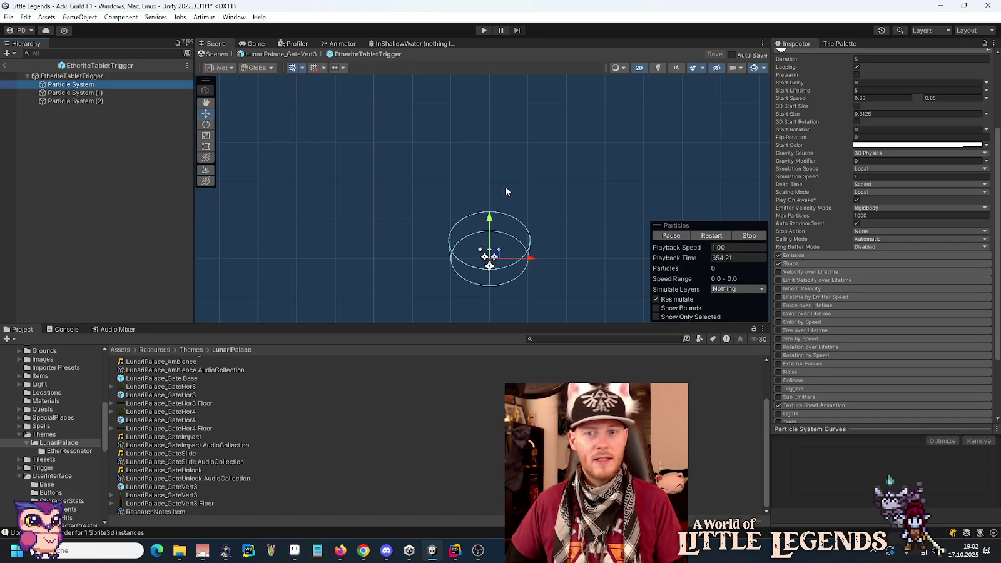
- Give the first particle system a cone radius of 1.5 and emission rate 0.7
{"action": "left_click", "coordinate": [799, 264]}
{"action": "left_click", "coordinate": [879, 291]}
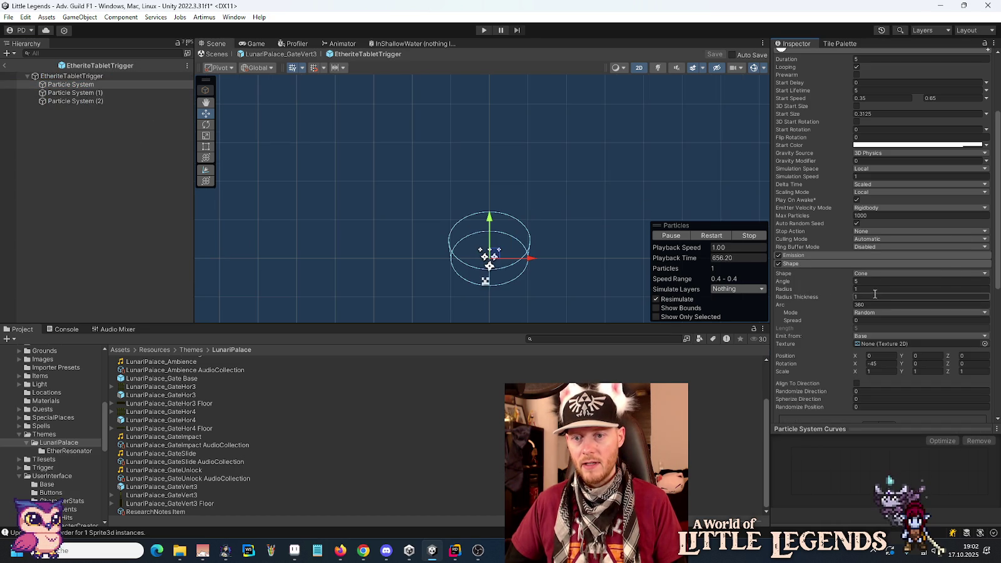
{"action": "type", "text": "1.5"}
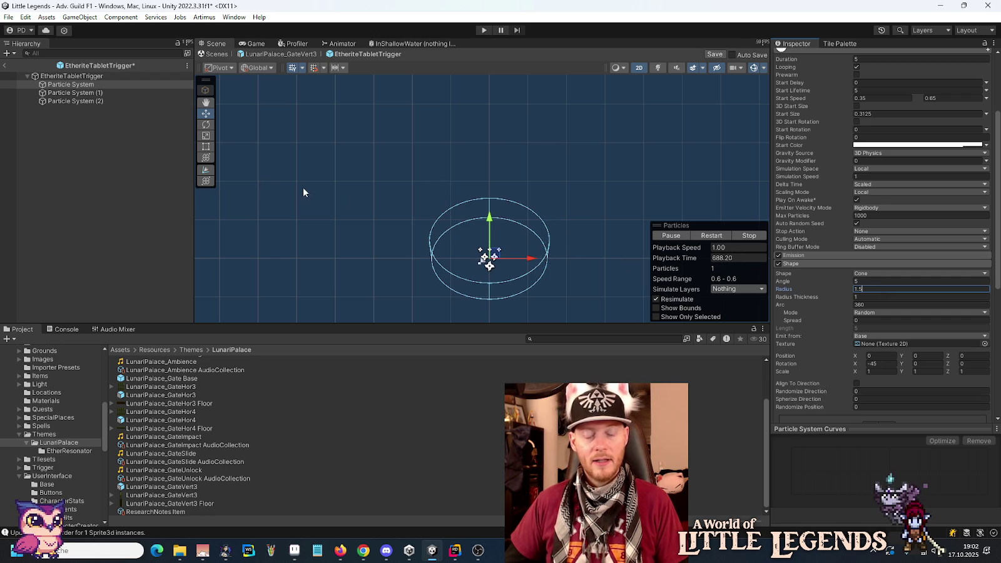
{"action": "left_click", "coordinate": [795, 255]}
{"action": "left_click", "coordinate": [882, 267]}
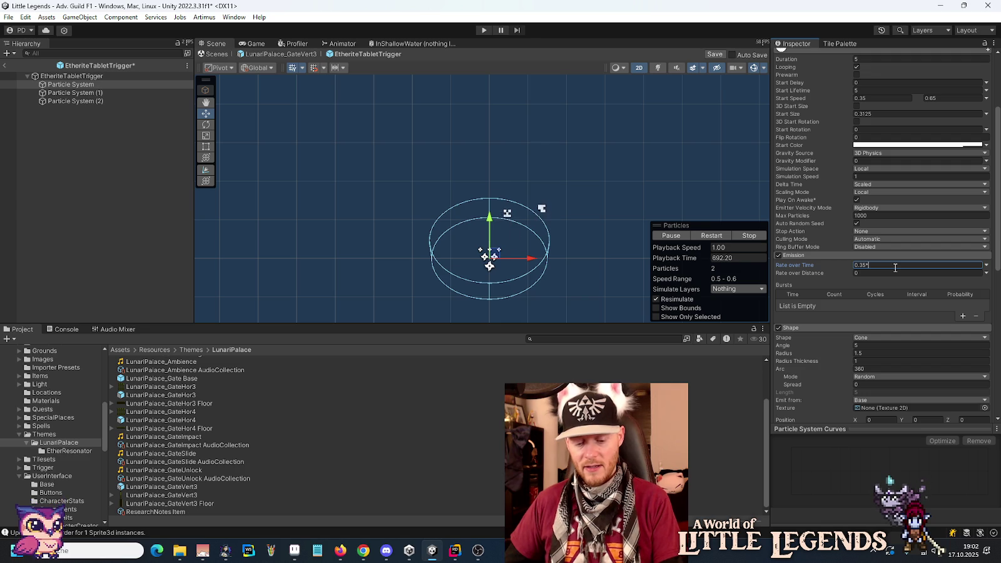
{"action": "type", "text": "0.7"}
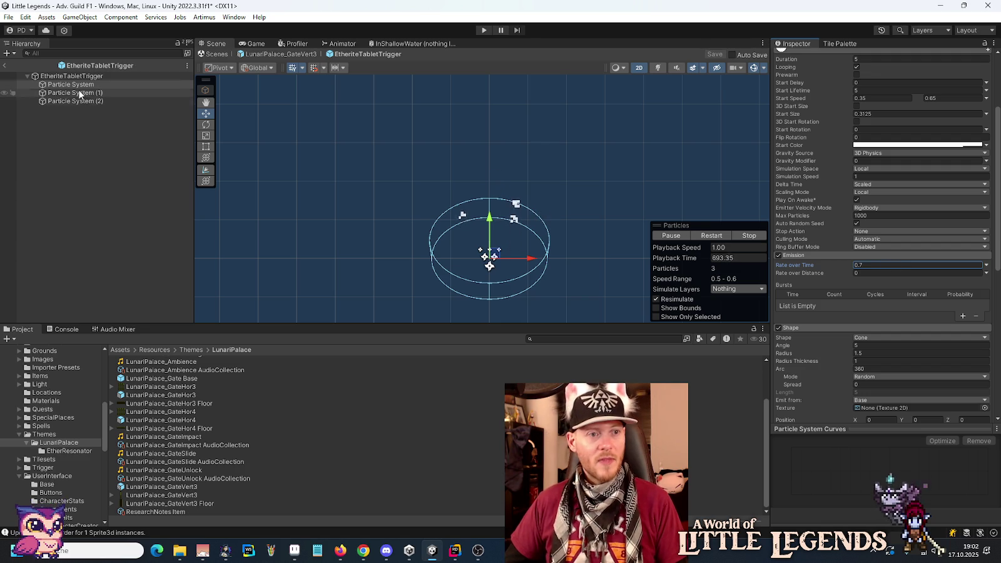
- Give Particle System (1) radius 1.5 and emission rate 0.62, then save the prefab
{"action": "left_click", "coordinate": [80, 95]}
{"action": "left_click", "coordinate": [799, 262]}
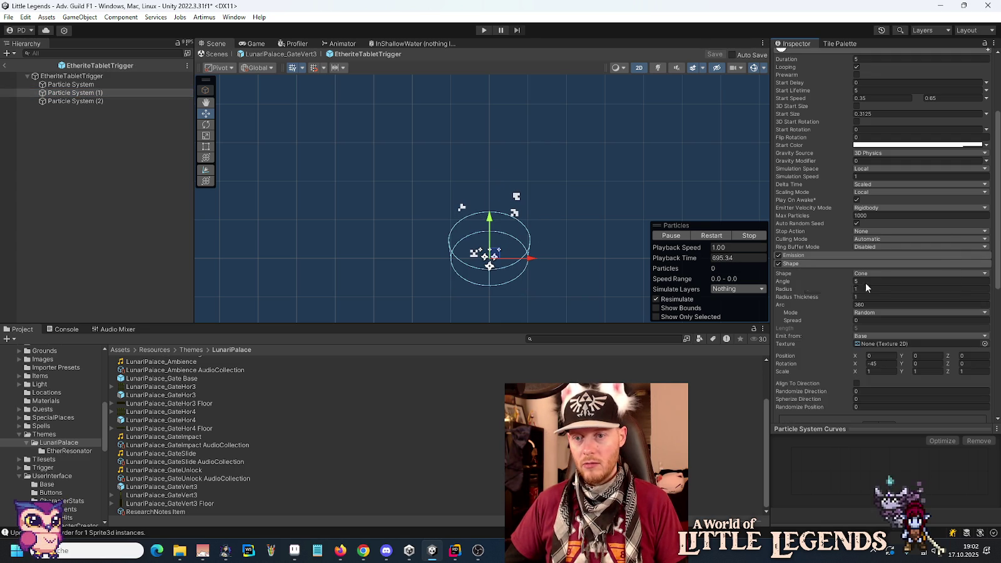
{"action": "type", "text": "1.5"}
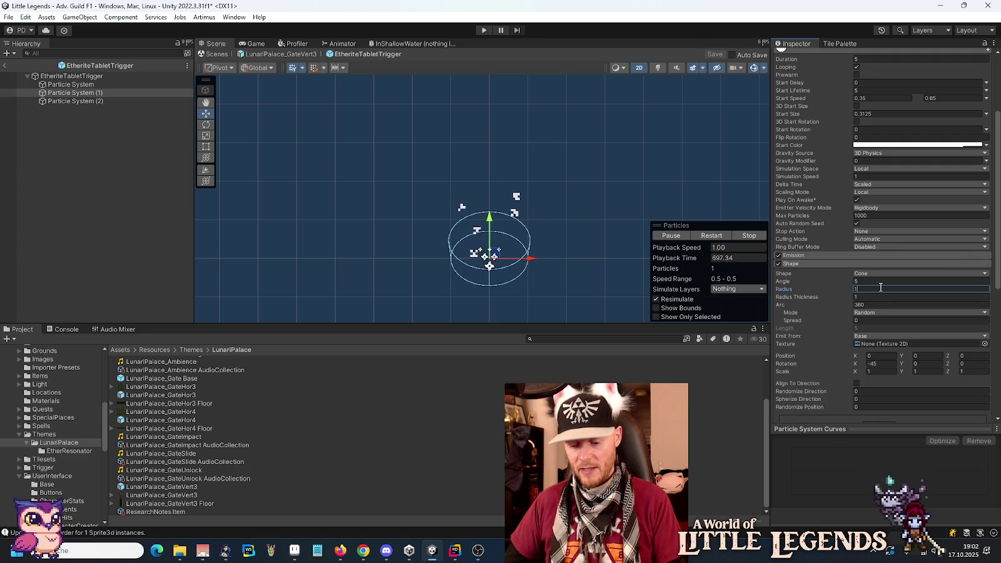
{"action": "left_click", "coordinate": [799, 254]}
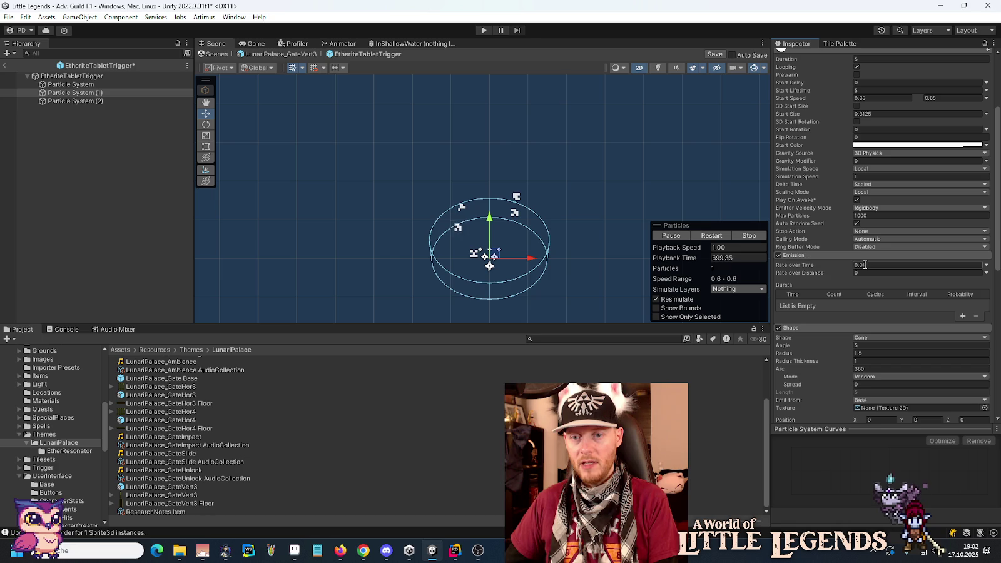
{"action": "type", "text": "0.62"}
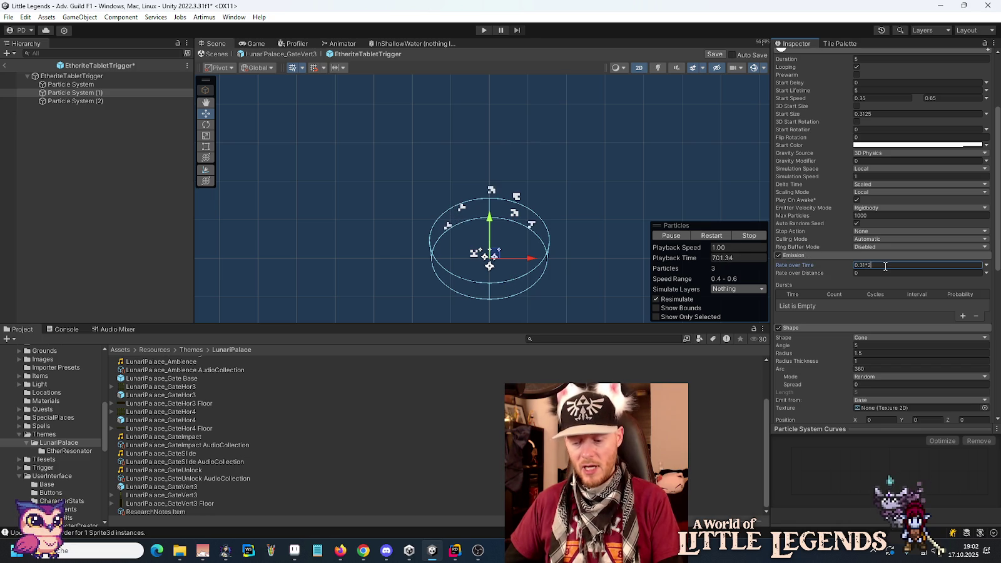
{"action": "key", "text": "ctrl+s"}
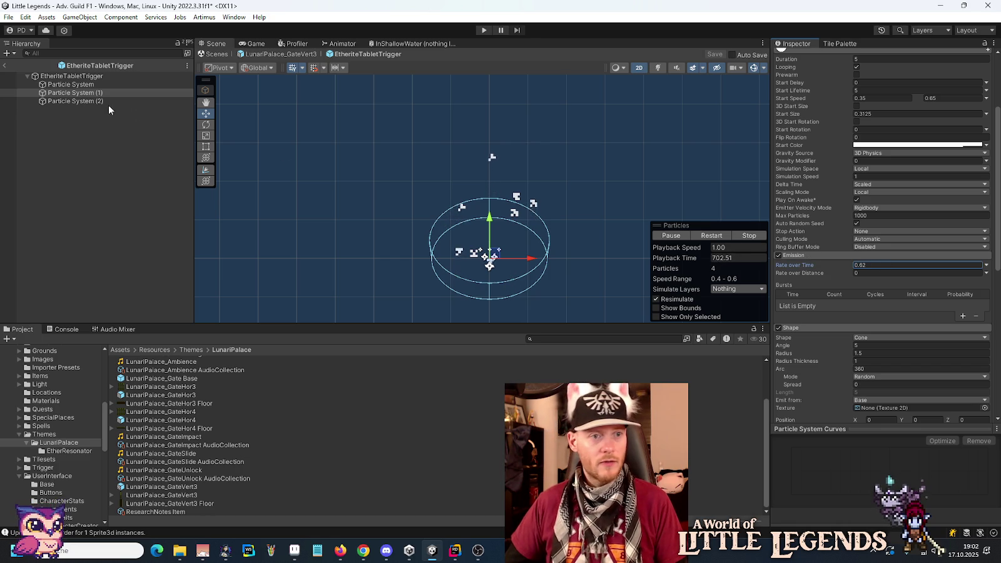
- Update Particle System (2)'s emitter radius and double its emission rate to 0.76
{"action": "left_click", "coordinate": [102, 101]}
{"action": "left_click", "coordinate": [792, 264]}
{"action": "left_click", "coordinate": [879, 288]}
{"action": "type", "text": "5"}
{"action": "left_click", "coordinate": [841, 262]}
{"action": "left_click", "coordinate": [839, 256]}
{"action": "left_click", "coordinate": [878, 266]}
{"action": "type", "text": "*2"}
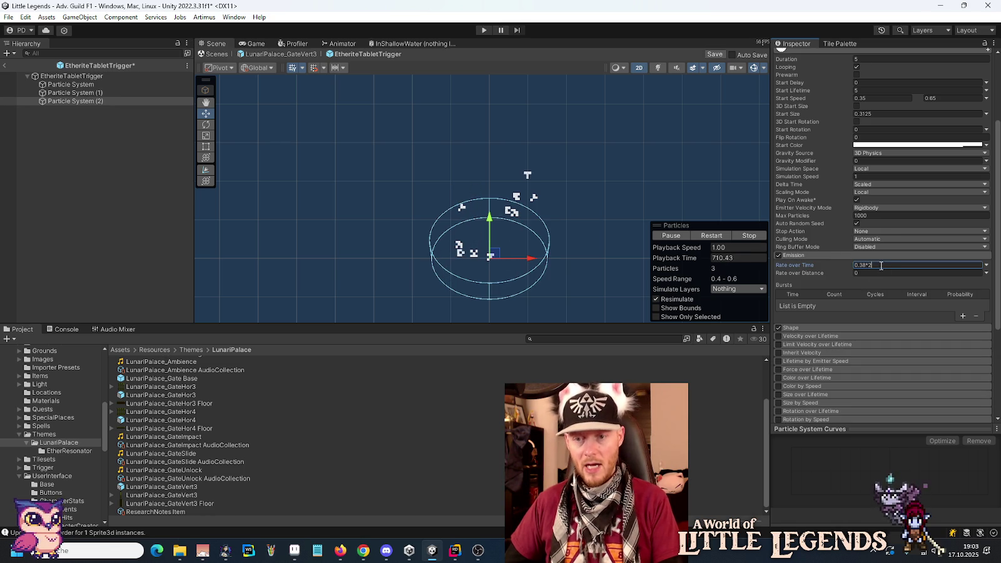
{"action": "left_click", "coordinate": [86, 88], "text": "shift"}
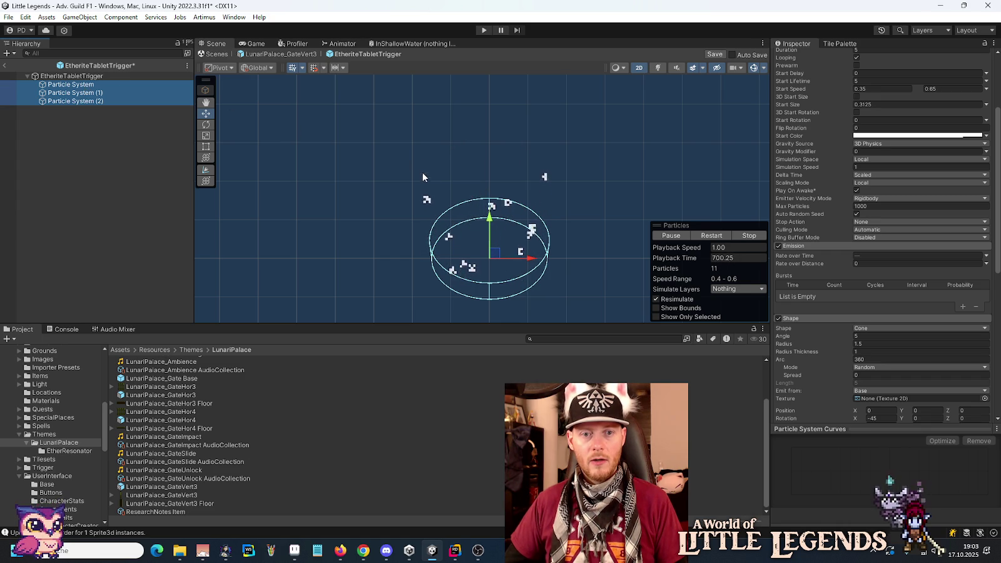
{"action": "scroll", "coordinate": [839, 248], "scroll_direction": "up", "scroll_amount": 3}
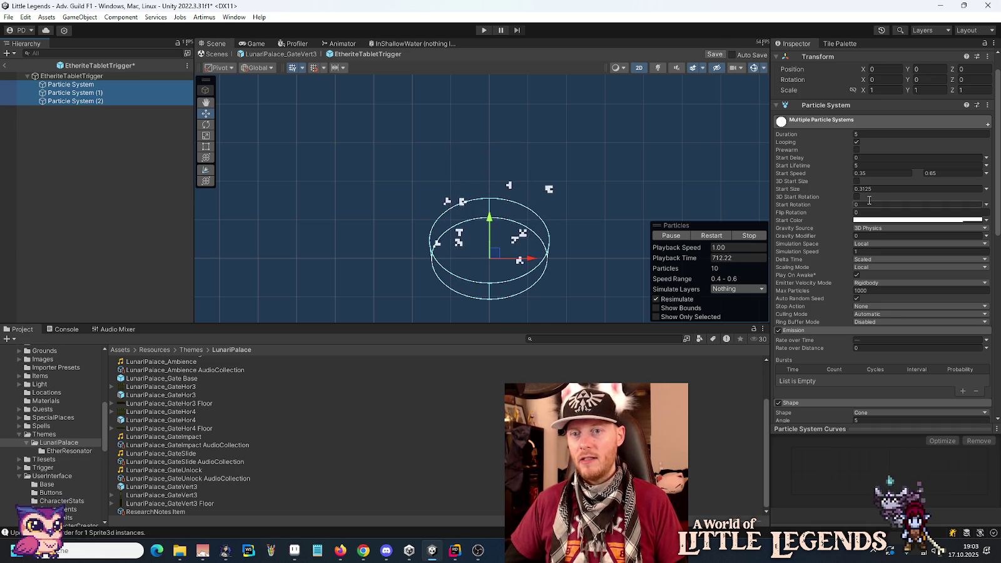
- Give all three particle systems a random 4–5 second Start Lifetime, save, and return to GateVert3
{"action": "left_click", "coordinate": [987, 168]}
{"action": "left_click", "coordinate": [974, 199]}
{"action": "left_click", "coordinate": [901, 164]}
{"action": "type", "text": "4"}
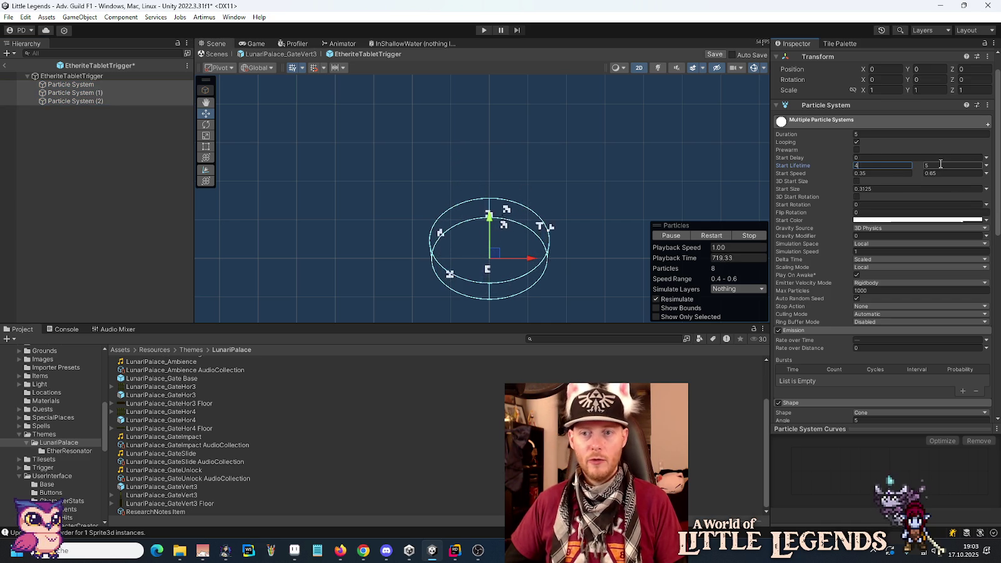
{"action": "key", "text": "ctrl+s"}
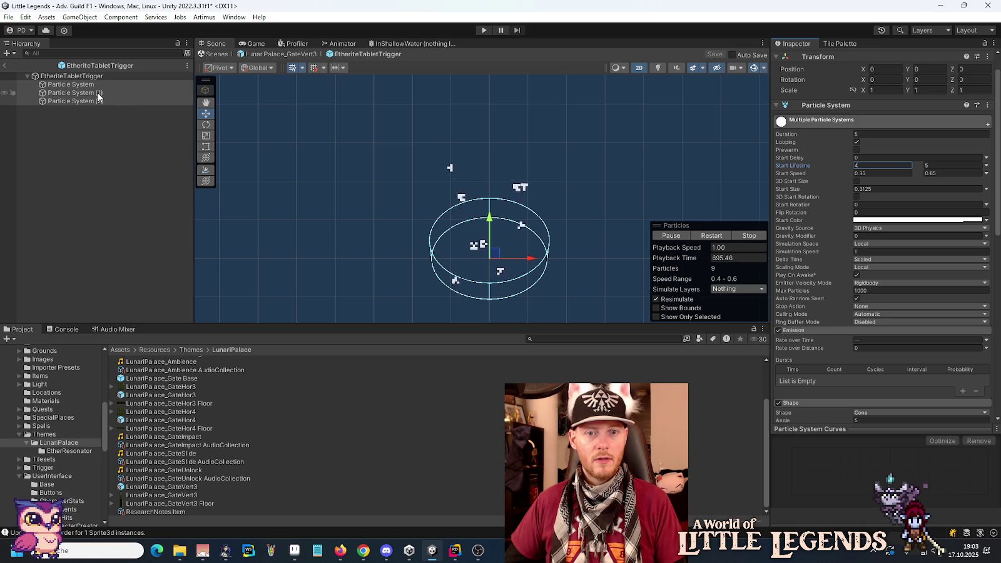
{"action": "left_click", "coordinate": [93, 99]}
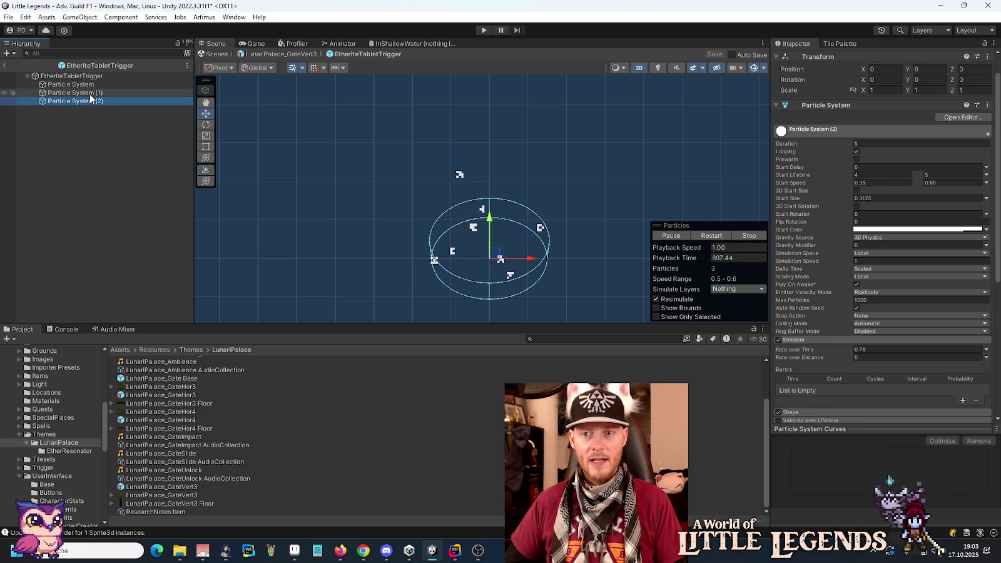
{"action": "left_click", "coordinate": [89, 84]}
{"action": "left_click", "coordinate": [89, 98], "text": "shift"}
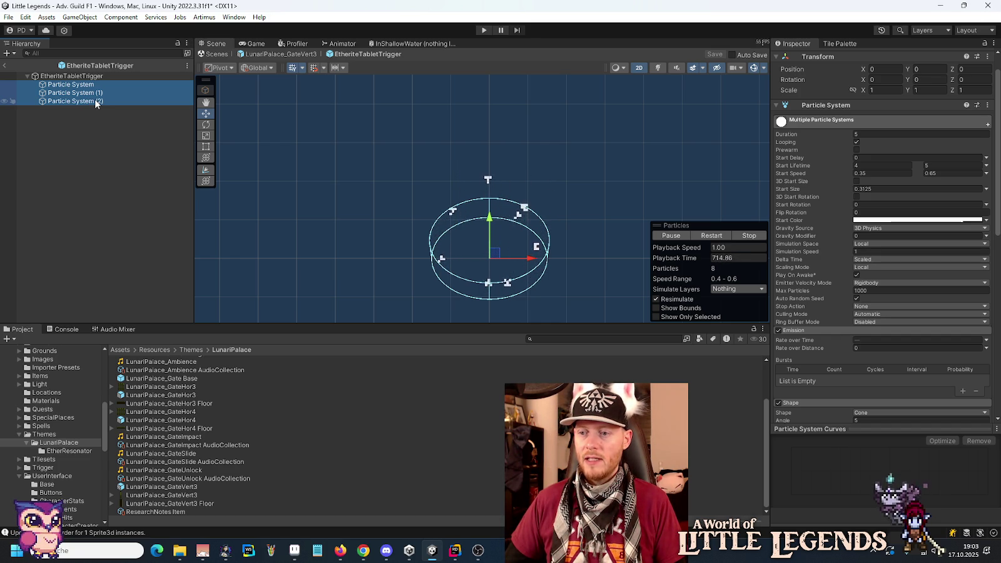
{"action": "left_click", "coordinate": [3, 66]}
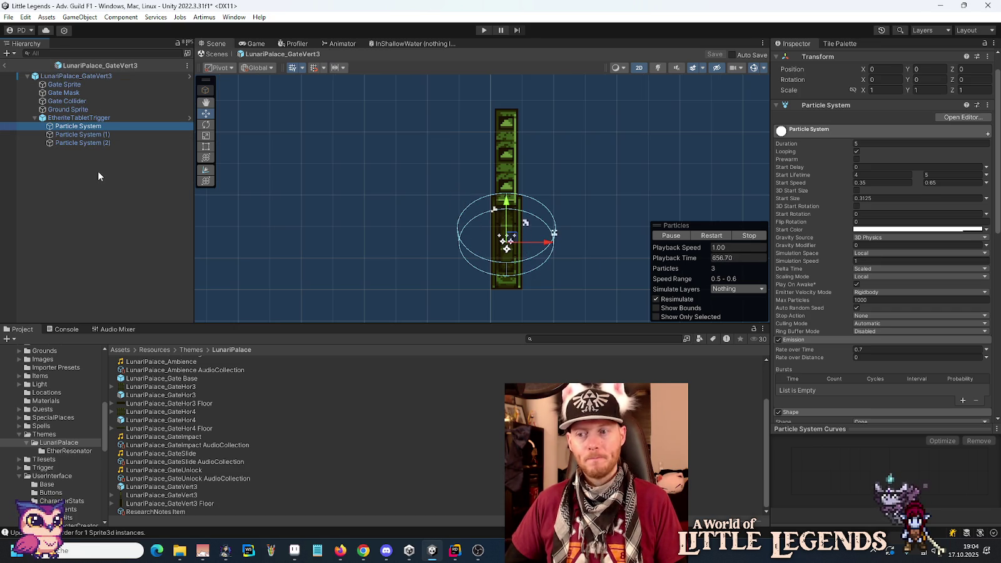
{"action": "left_click", "coordinate": [84, 133]}
{"action": "left_click", "coordinate": [80, 143]}
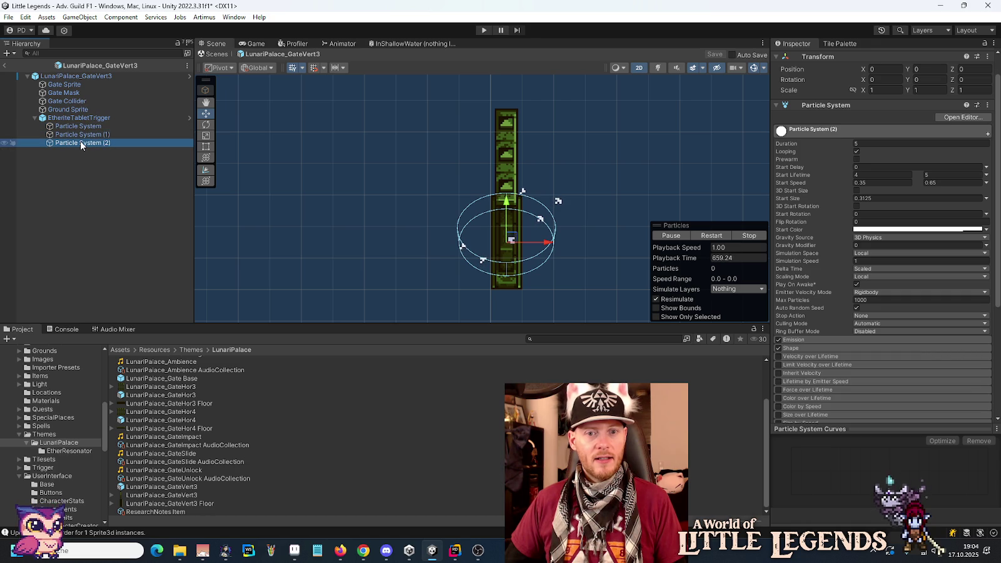
{"action": "left_click", "coordinate": [80, 126], "text": "shift"}
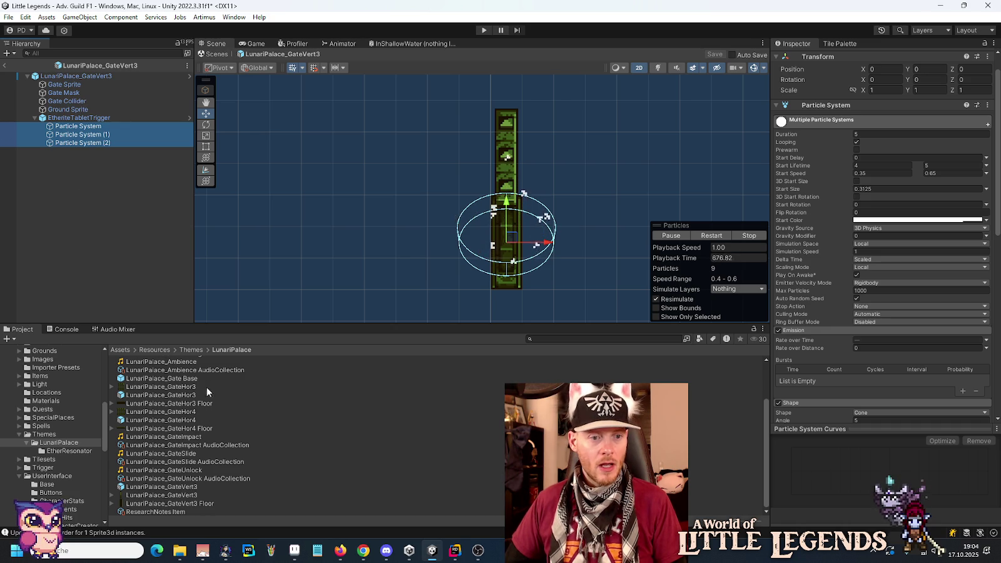
{"action": "left_click", "coordinate": [188, 379]}
{"action": "double_click", "coordinate": [189, 379]}
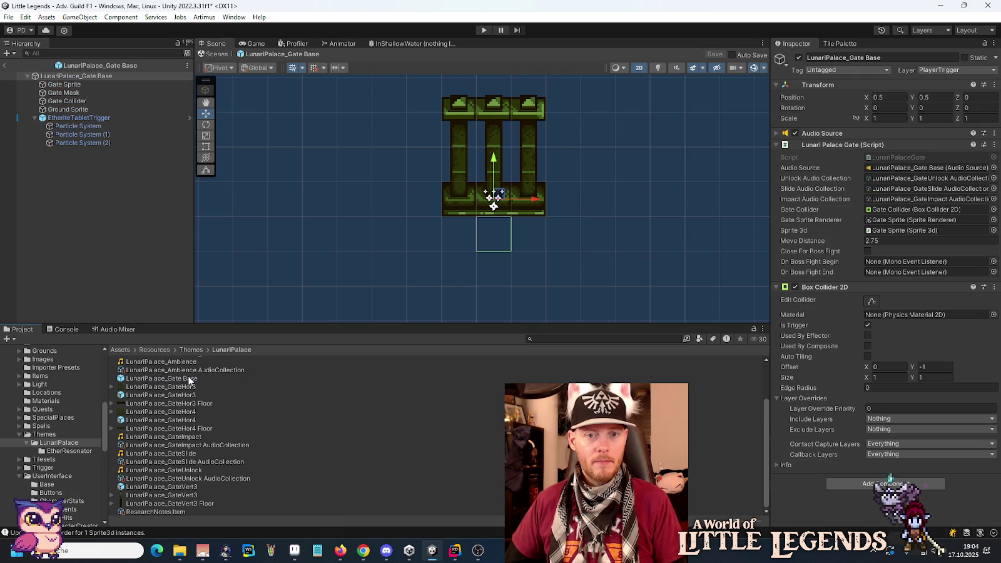
{"action": "left_click", "coordinate": [94, 142]}
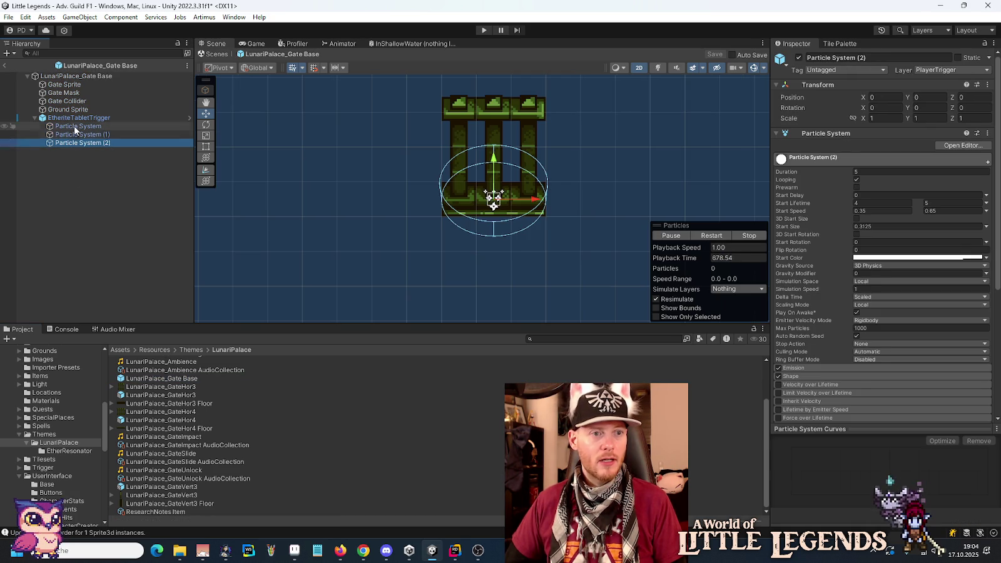
{"action": "left_click", "coordinate": [73, 125], "text": "shift"}
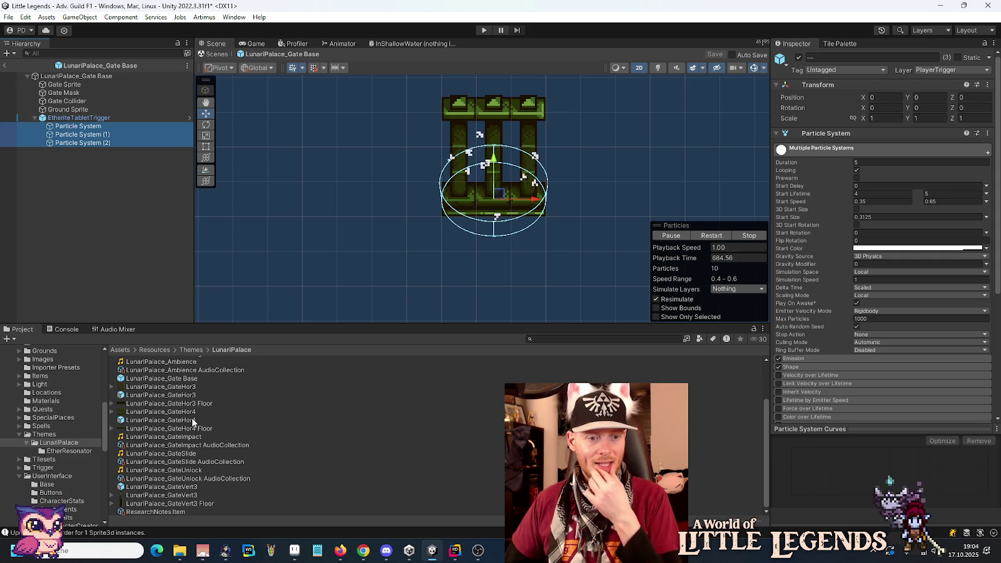
{"action": "double_click", "coordinate": [185, 487]}
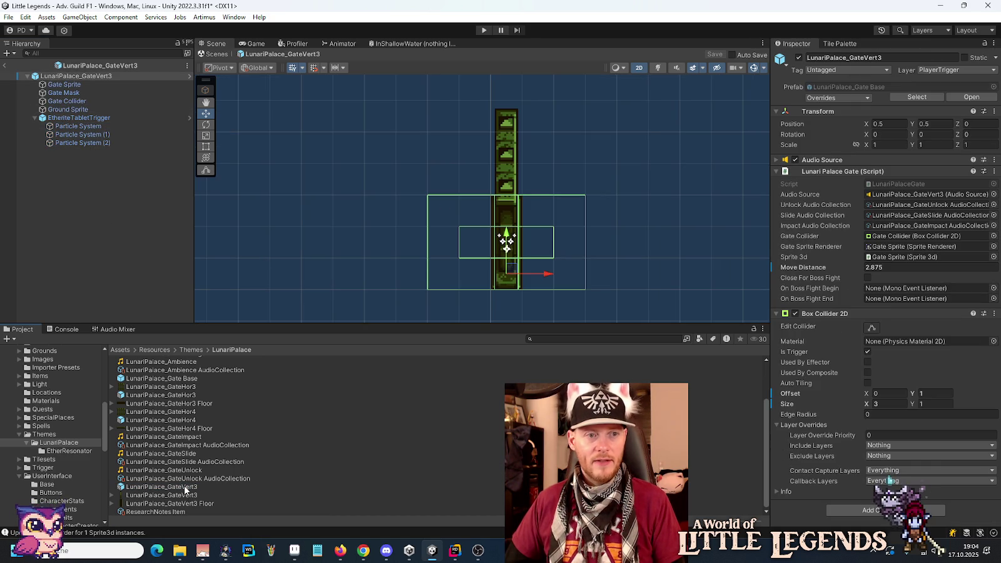
{"action": "left_click", "coordinate": [94, 118]}
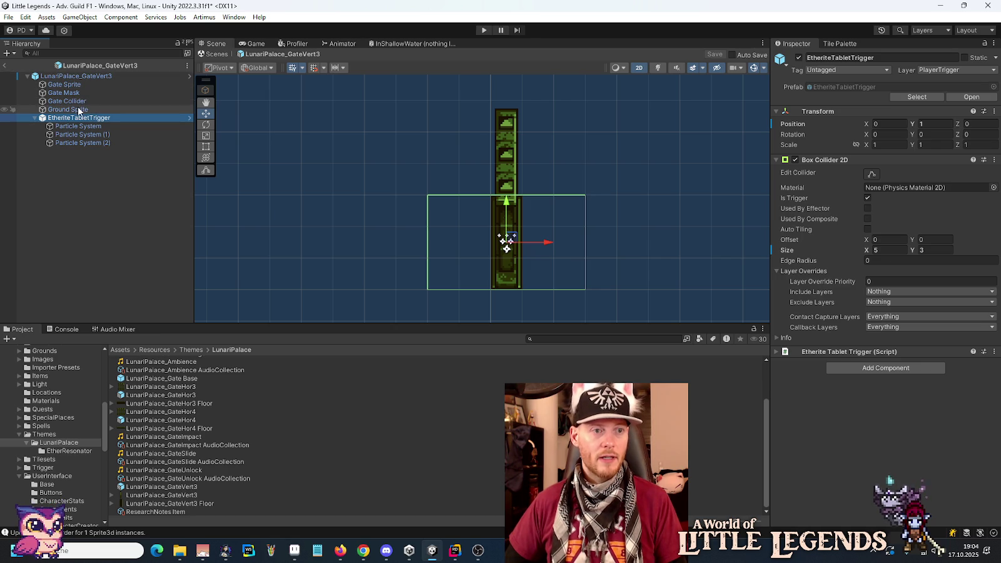
{"action": "left_click", "coordinate": [78, 100]}
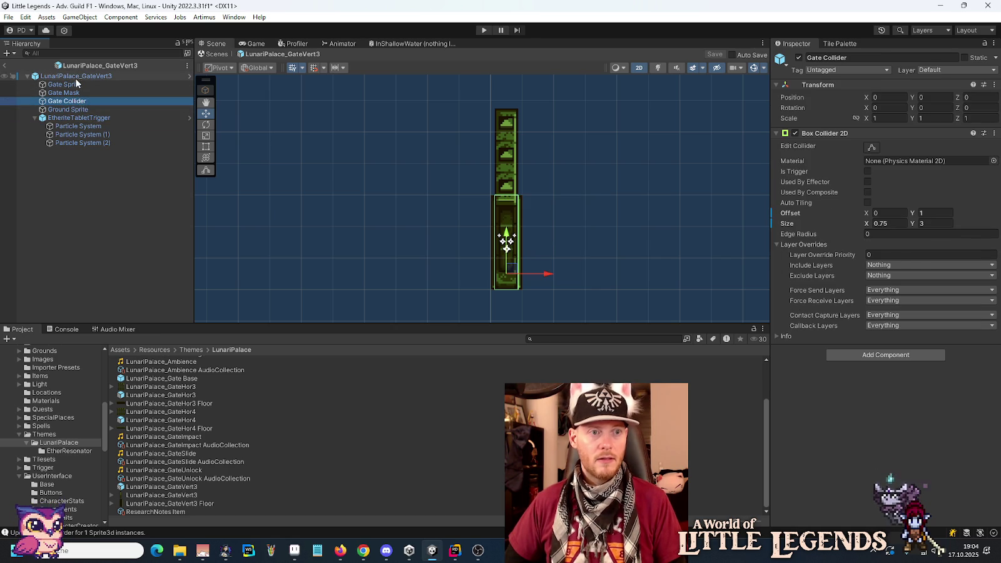
{"action": "left_click", "coordinate": [77, 76]}
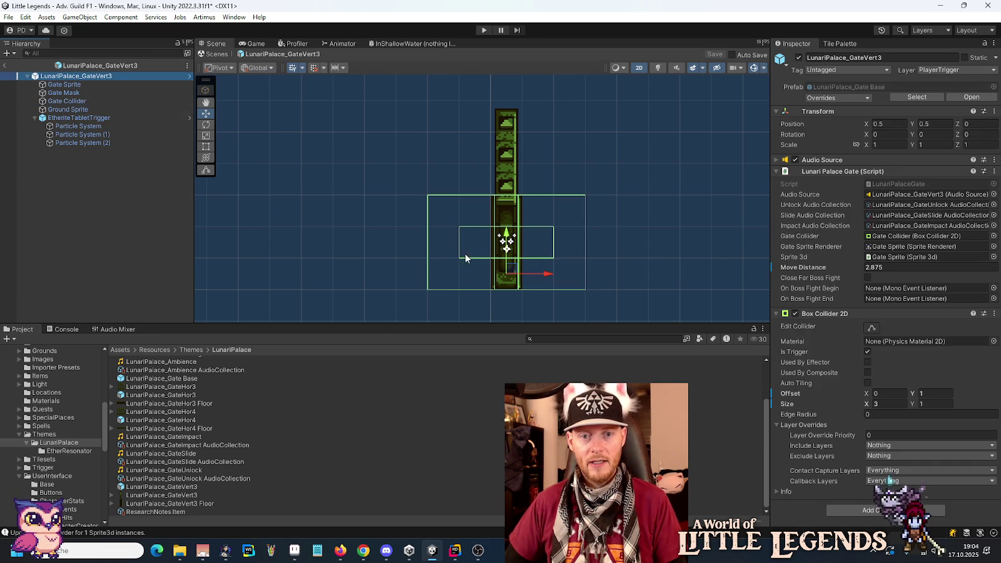
{"action": "left_click", "coordinate": [114, 143]}
{"action": "left_click", "coordinate": [103, 126], "text": "shift"}
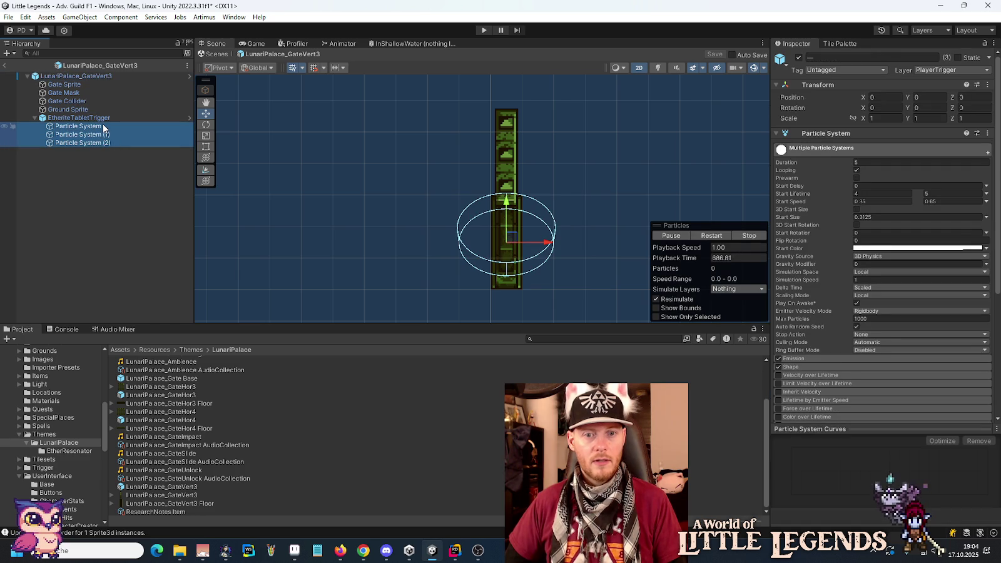
{"action": "left_click", "coordinate": [84, 77]}
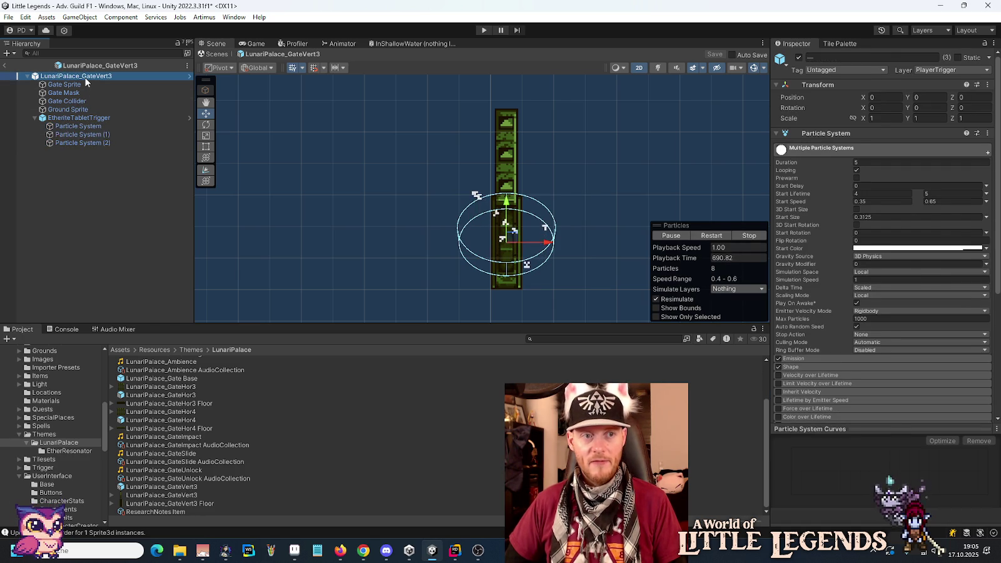
- Set Order Offset -1 on all three of Gate Sprite's connected particle systems
{"action": "key", "text": "Down"}
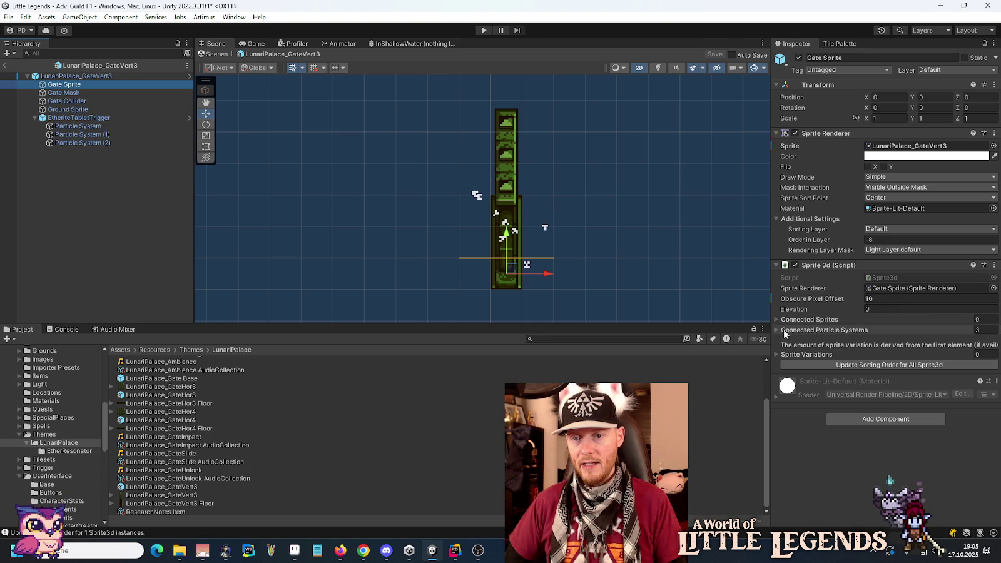
{"action": "left_click", "coordinate": [775, 330]}
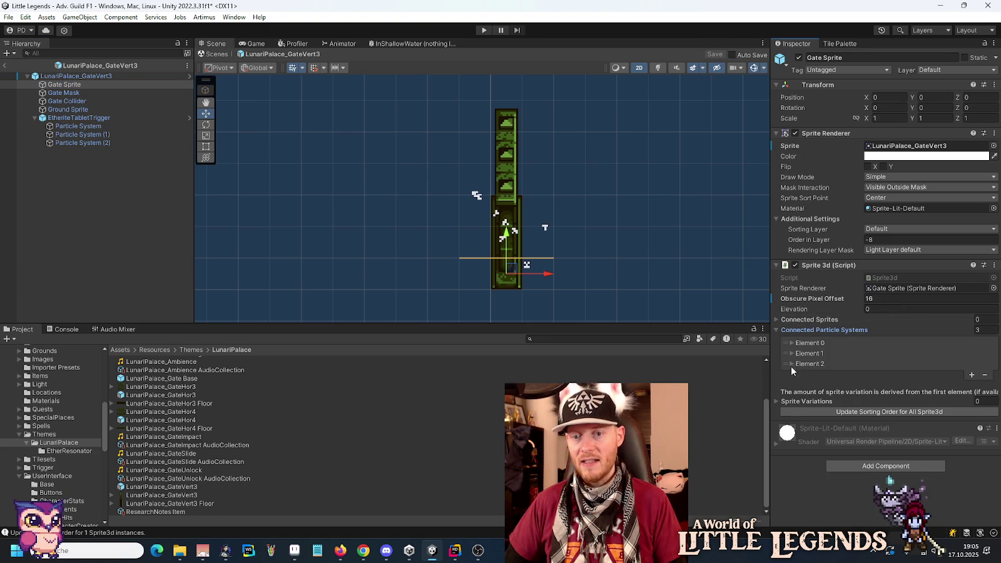
{"action": "left_click", "coordinate": [790, 363]}
{"action": "left_click", "coordinate": [791, 354]}
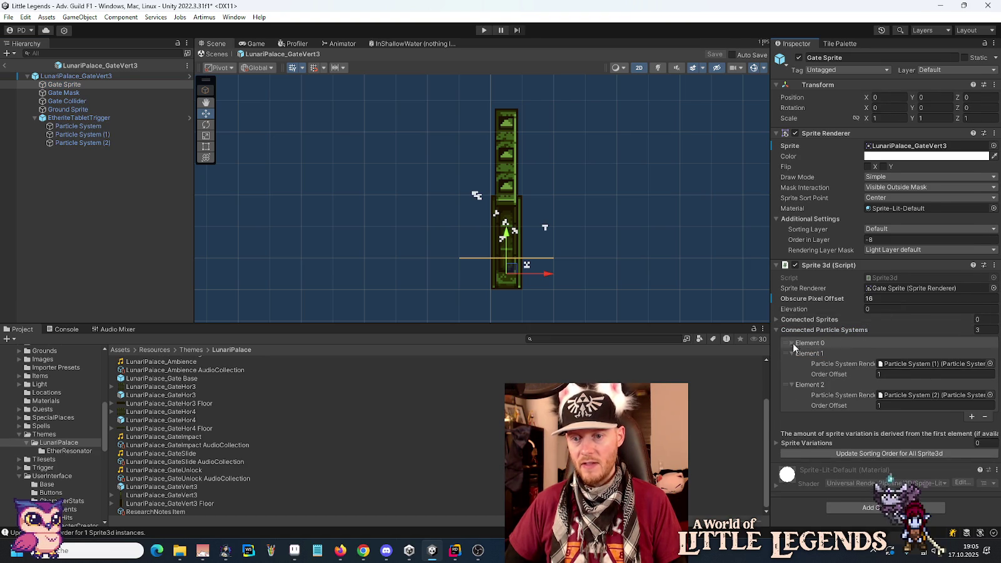
{"action": "left_click", "coordinate": [792, 343]}
{"action": "left_click", "coordinate": [893, 426]}
{"action": "type", "text": "-1"}
{"action": "left_click", "coordinate": [893, 395]}
{"action": "left_click", "coordinate": [882, 364]}
{"action": "type", "text": "-1"}
{"action": "key", "text": "ctrl+s"}
- Update Gate Sprite's sorting order to -16, save, and open LunariPalace_GateHor4
{"action": "left_click", "coordinate": [80, 143]}
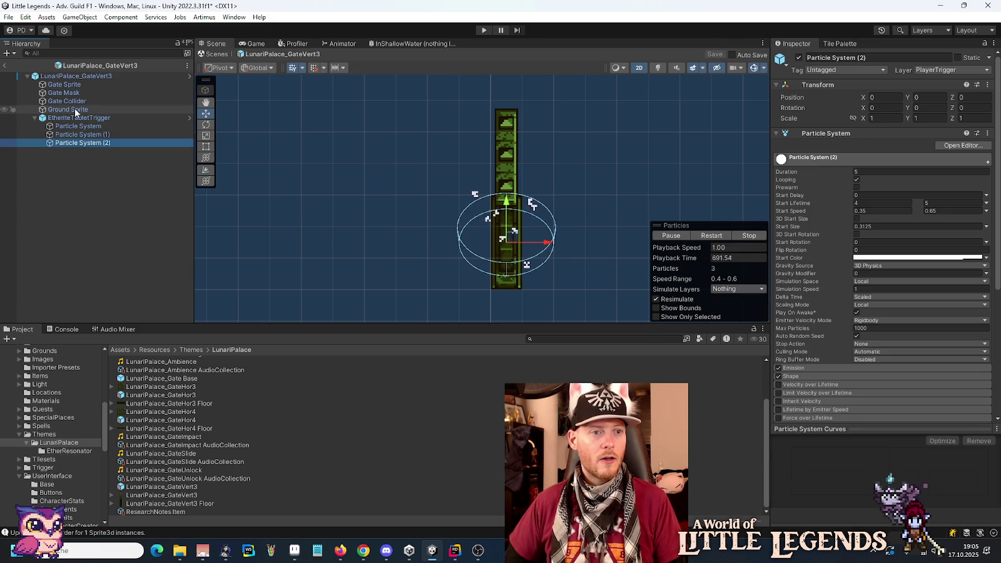
{"action": "left_click", "coordinate": [69, 85]}
{"action": "left_click", "coordinate": [849, 473]}
{"action": "left_click", "coordinate": [791, 343]}
{"action": "left_click", "coordinate": [791, 354]}
{"action": "left_click", "coordinate": [791, 363]}
{"action": "left_click", "coordinate": [775, 330]}
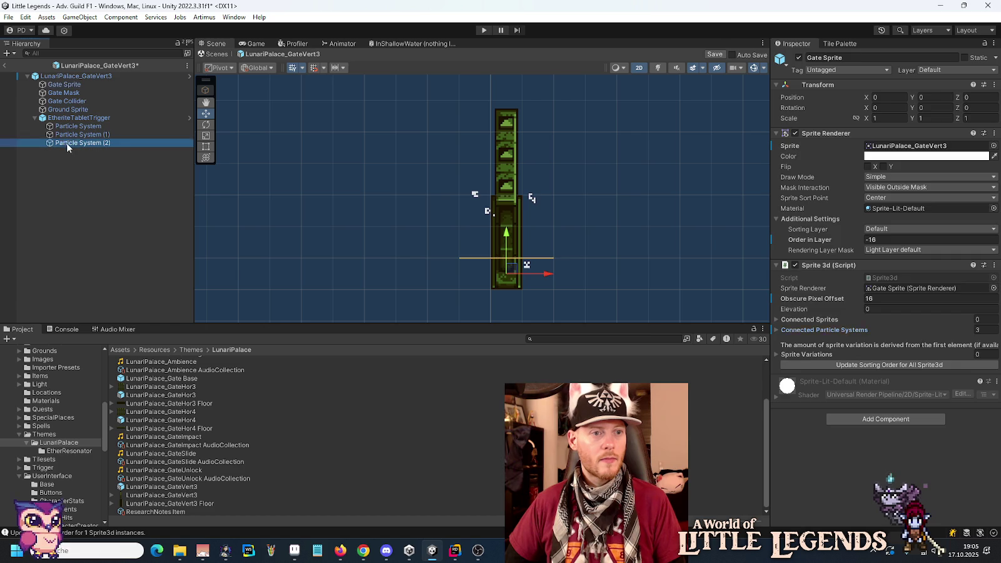
{"action": "left_click", "coordinate": [66, 143]}
{"action": "left_click", "coordinate": [69, 125], "text": "shift"}
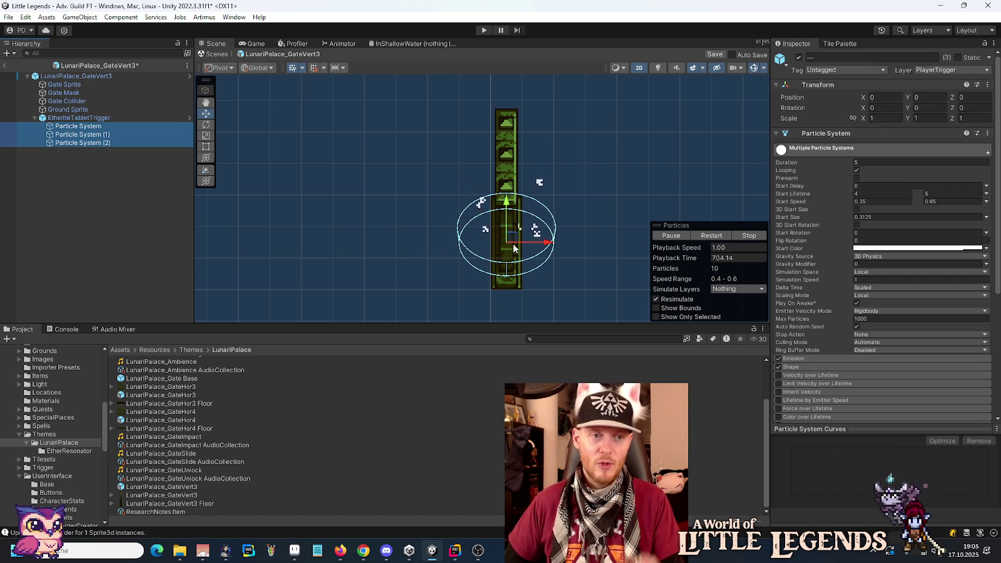
{"action": "key", "text": "ctrl+s"}
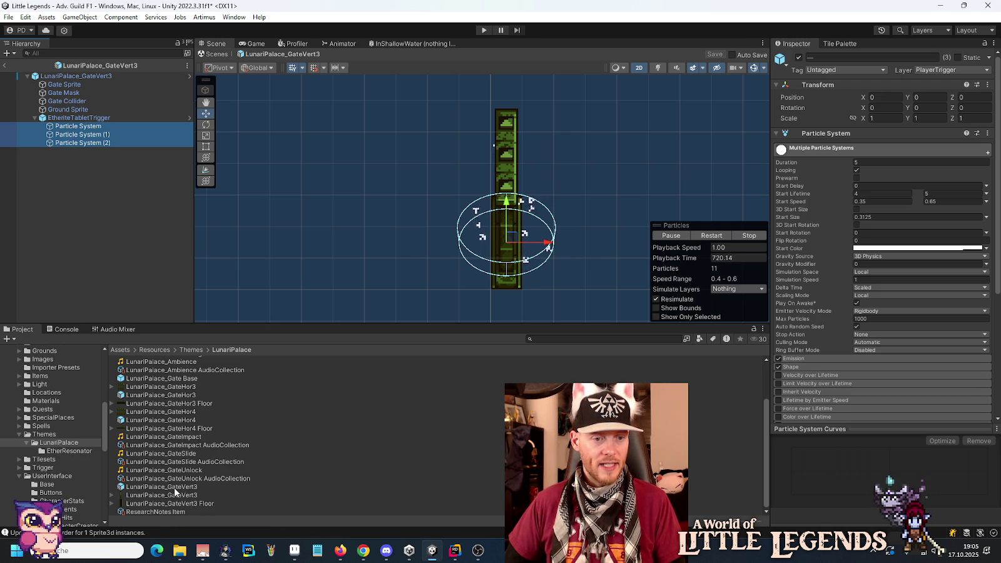
{"action": "double_click", "coordinate": [168, 419]}
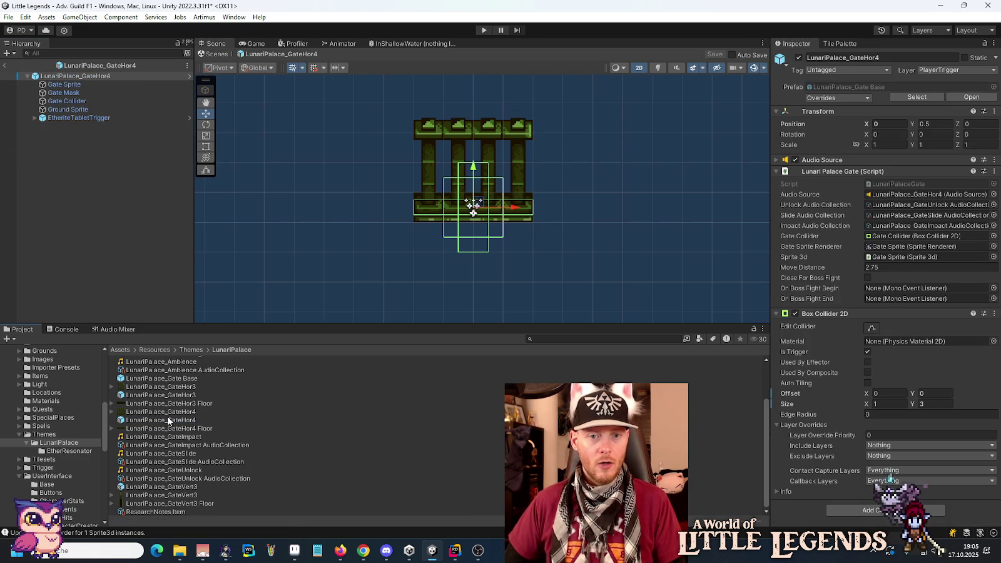
{"action": "scroll", "coordinate": [168, 420], "scroll_direction": "up", "scroll_amount": 2}
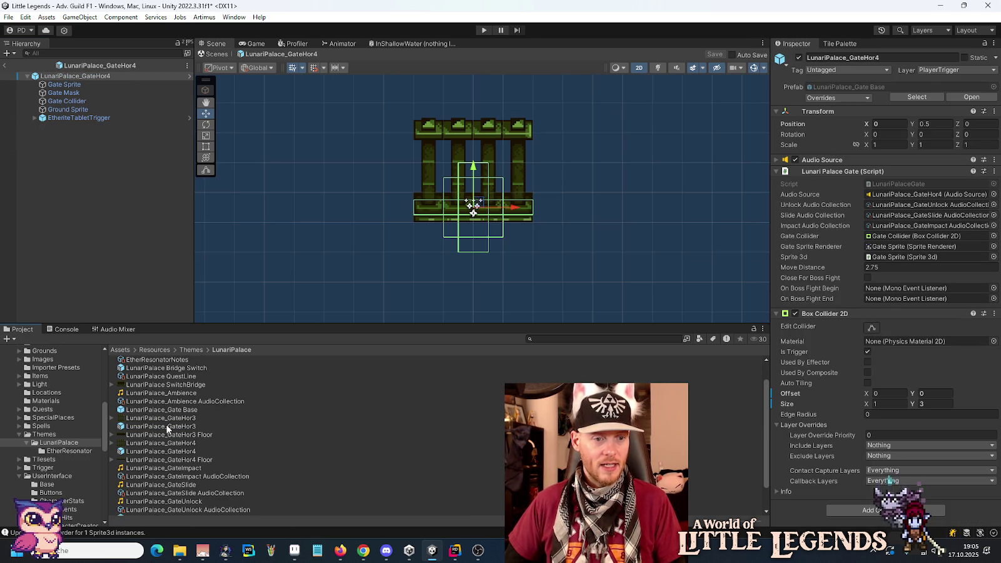